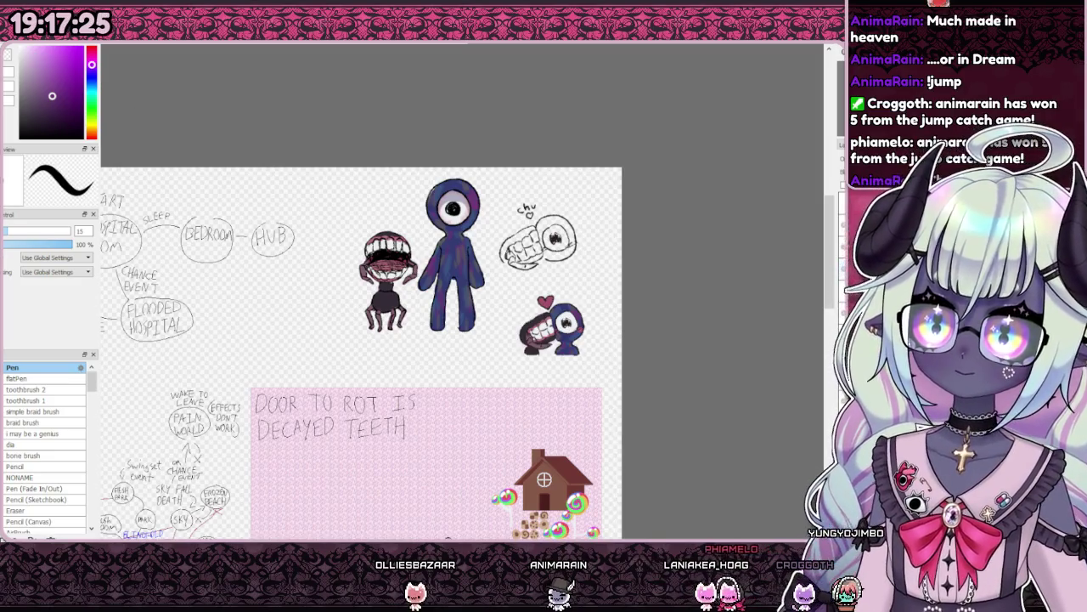
- With the Pencil (Sketchbook) brush, darken the small blue creature's pupil with black
scroll(553, 331, "up", 5)
scroll(510, 451, "up", 5)
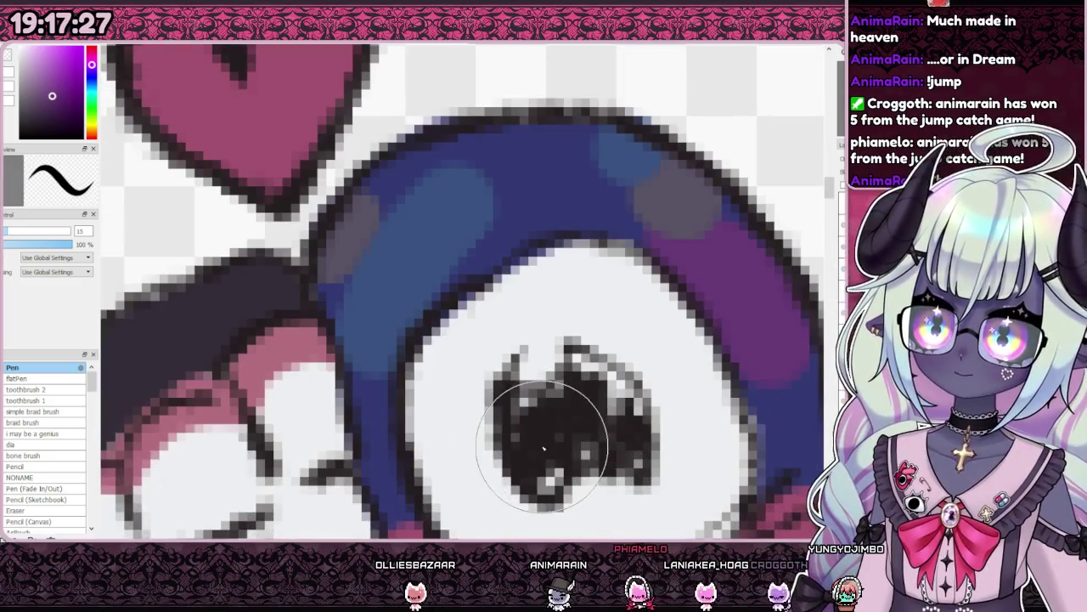
left_click(43, 499)
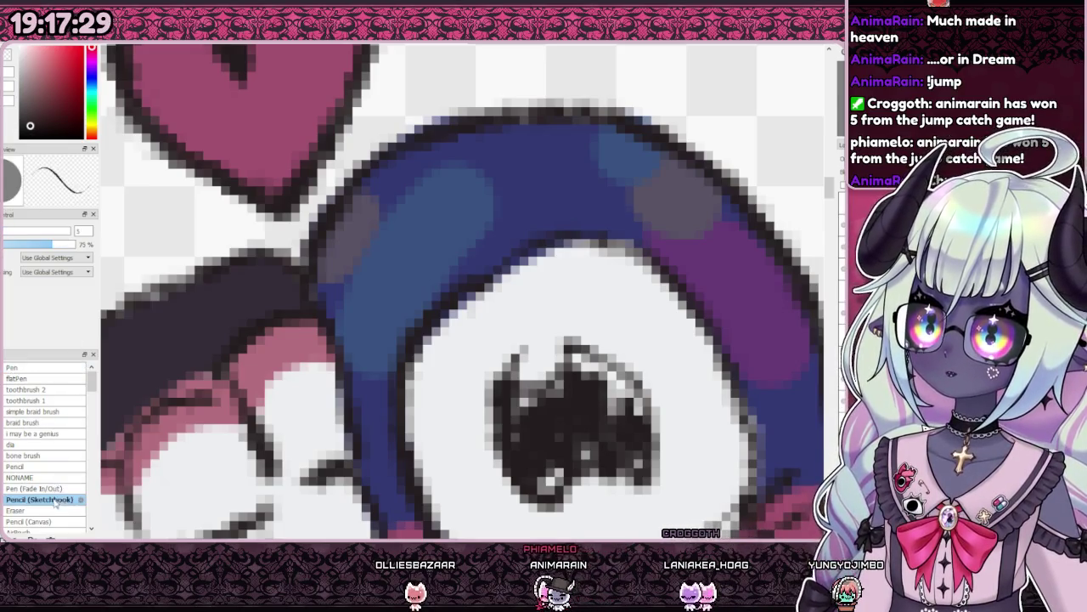
scroll(478, 413, "down", 3)
scroll(510, 391, "up", 3)
left_click_drag(518, 374, 478, 361)
- Zoom in and out around the creature pair to inspect the darkened pupil
scroll(504, 294, "down", 5)
scroll(518, 306, "up", 3)
scroll(527, 307, "up", 2)
scroll(537, 311, "down", 5)
scroll(536, 311, "down", 2)
scroll(535, 306, "up", 4)
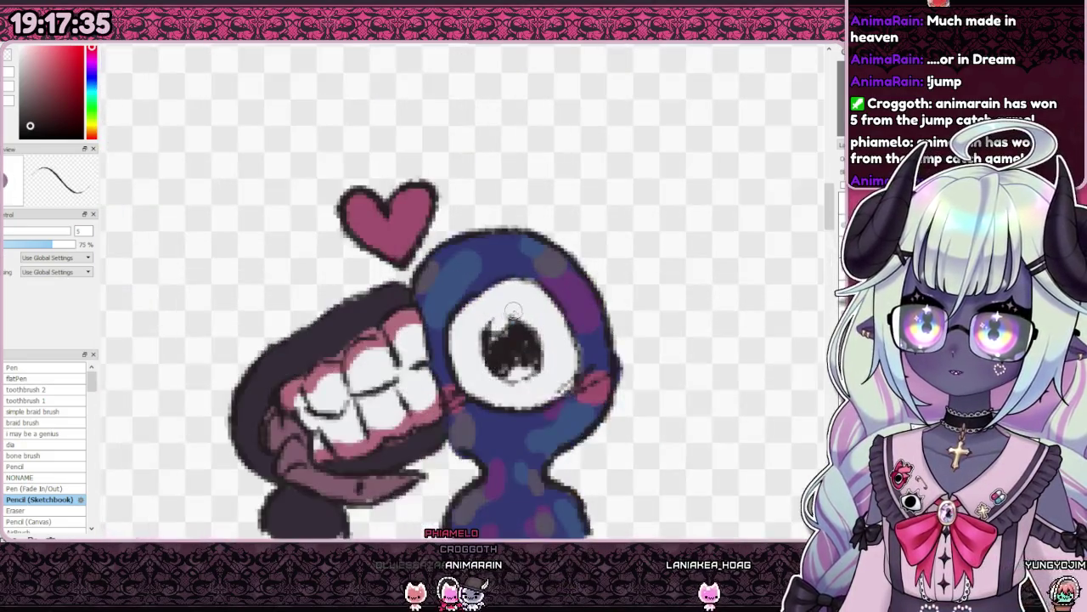
scroll(534, 296, "down", 5)
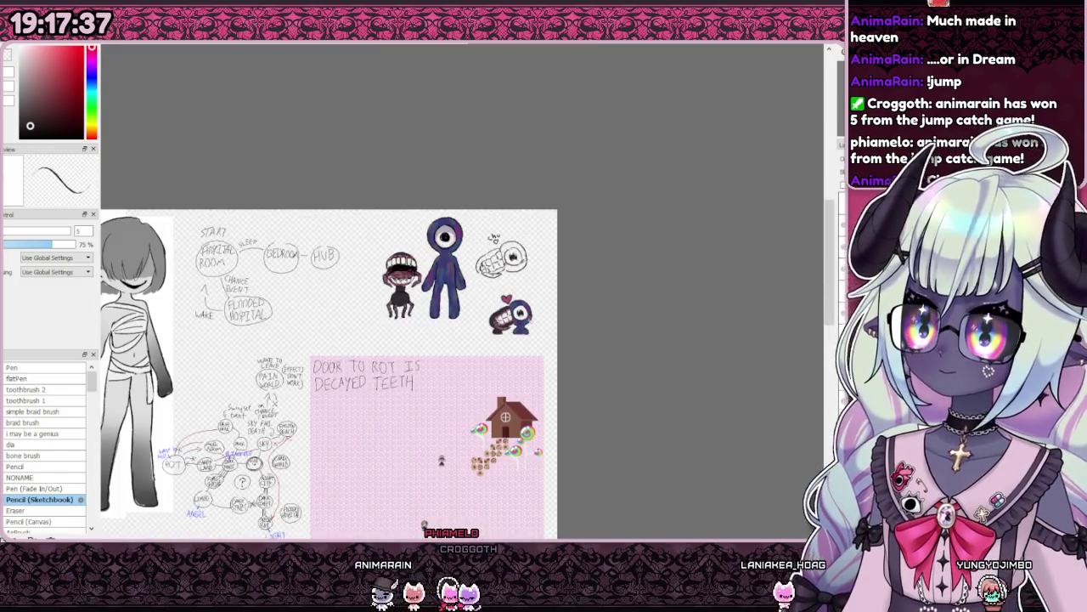
scroll(509, 273, "up", 3)
scroll(509, 272, "down", 1)
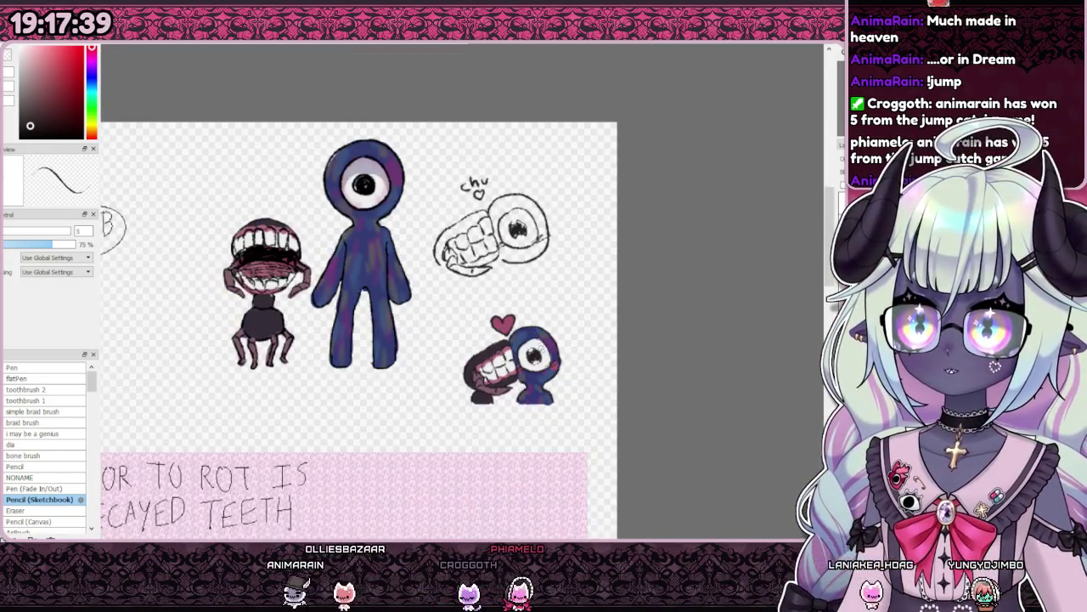
scroll(513, 288, "down", 3)
scroll(513, 288, "up", 3)
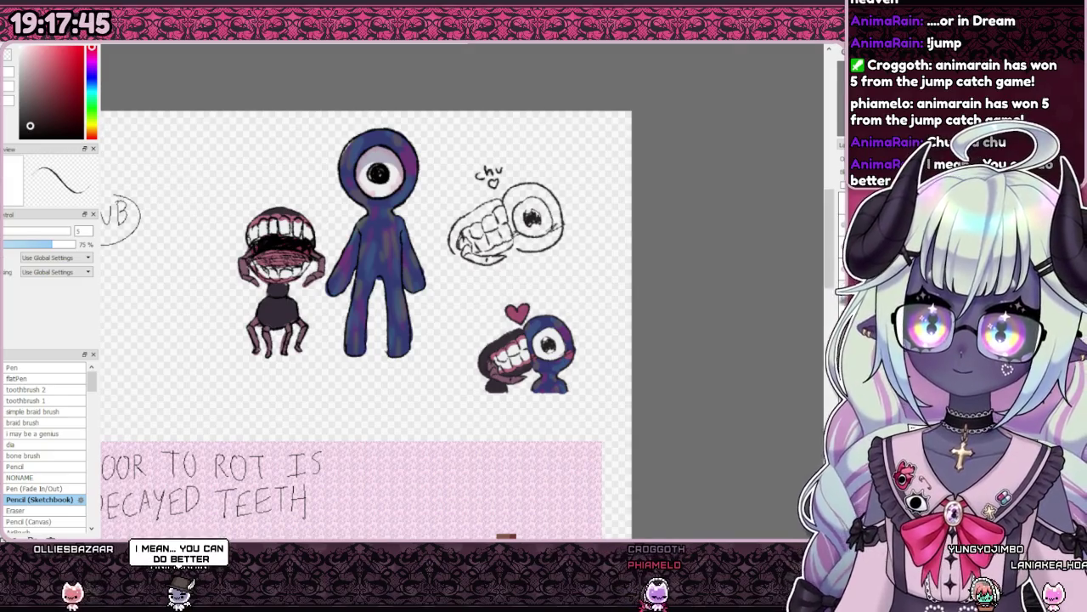
scroll(565, 207, "up", 2)
scroll(407, 218, "up", 2)
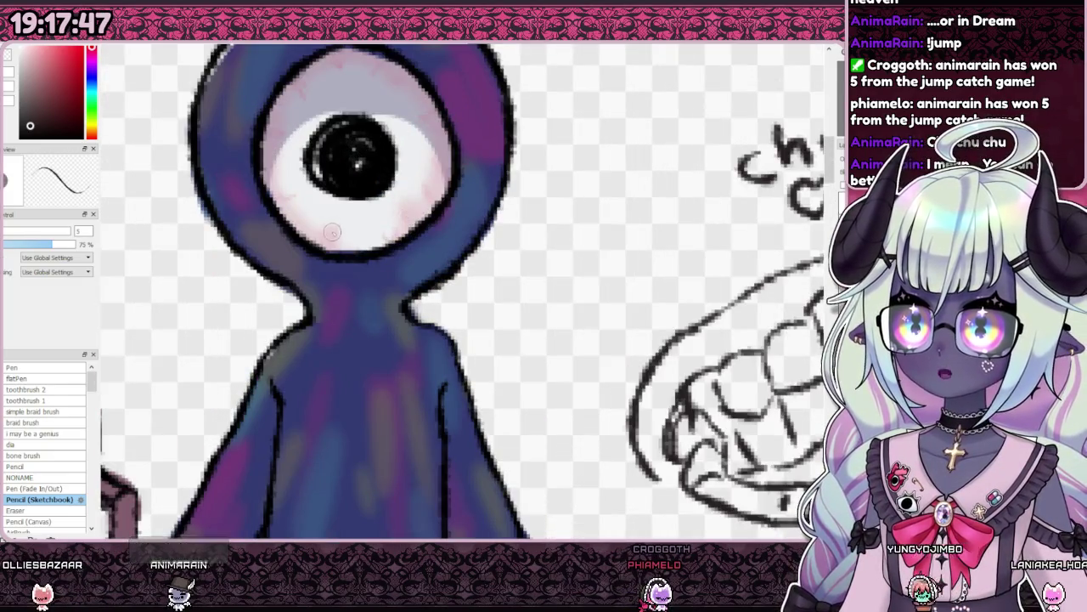
scroll(333, 231, "down", 3)
scroll(465, 361, "up", 3)
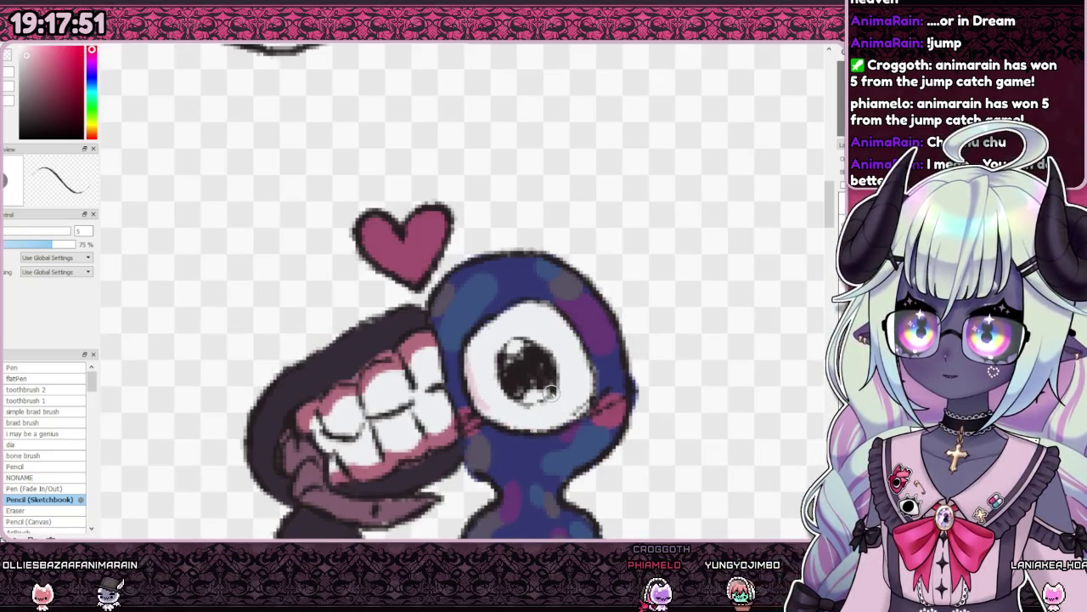
scroll(558, 401, "down", 3)
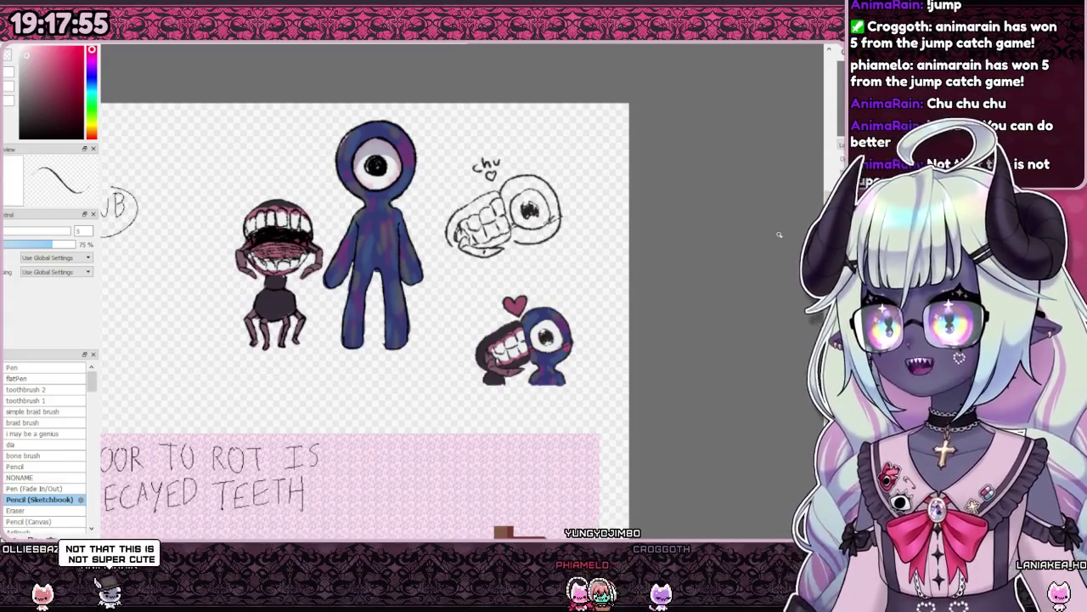
scroll(728, 274, "down", 3)
scroll(621, 299, "up", 3)
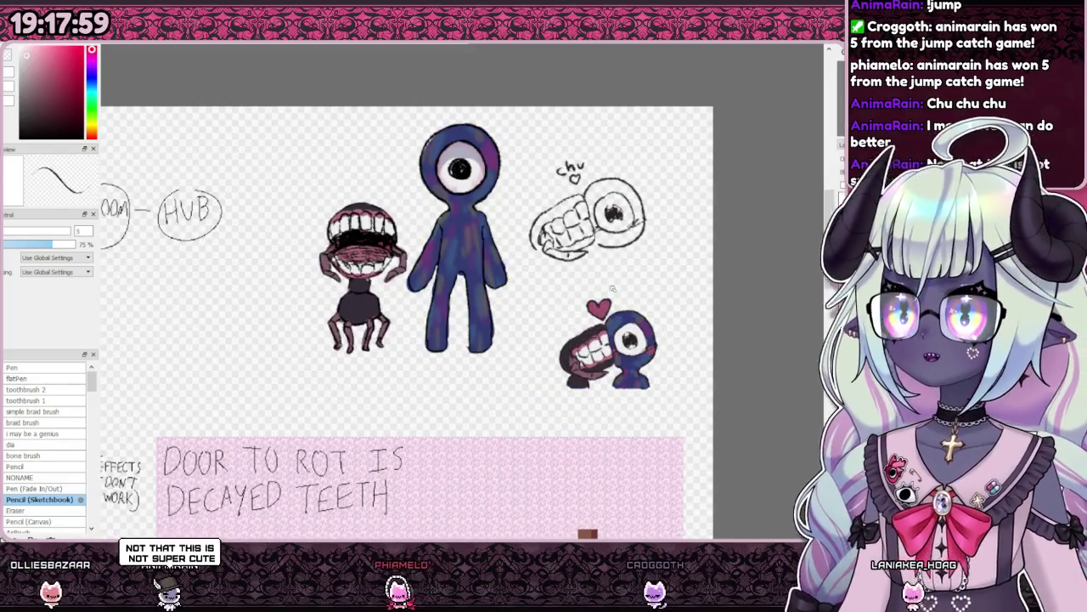
scroll(612, 289, "down", 2)
scroll(552, 280, "down", 2)
scroll(501, 267, "up", 2)
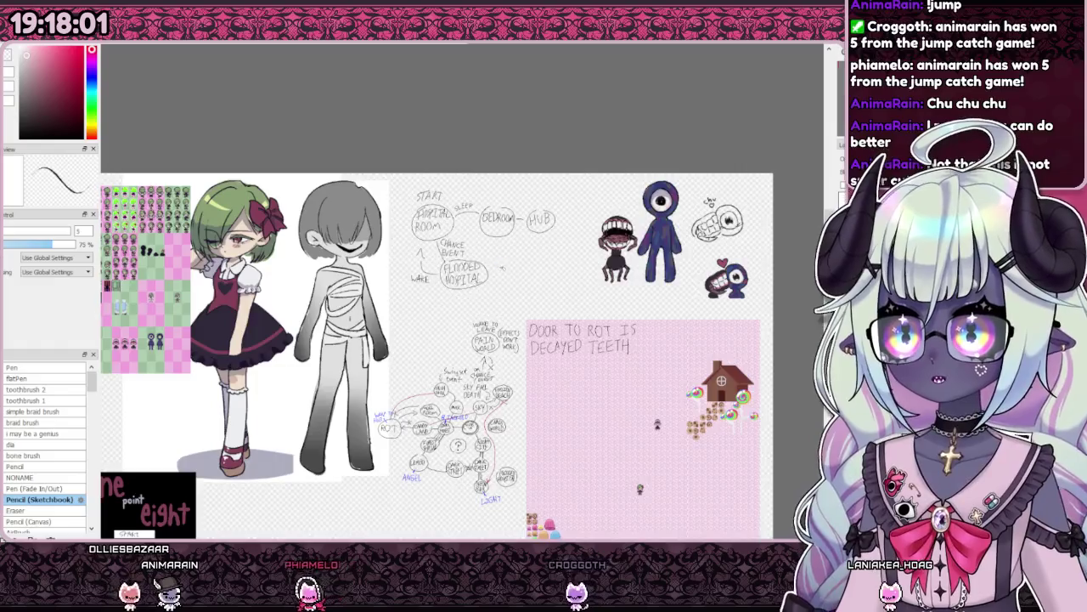
scroll(502, 266, "up", 1)
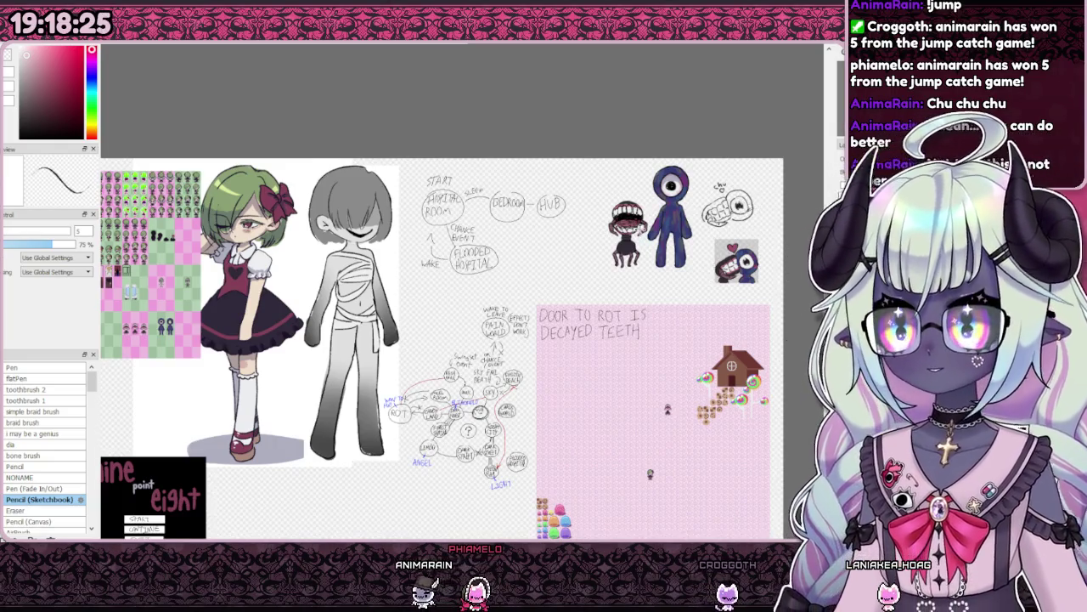
scroll(564, 283, "down", 2)
scroll(564, 283, "up", 1)
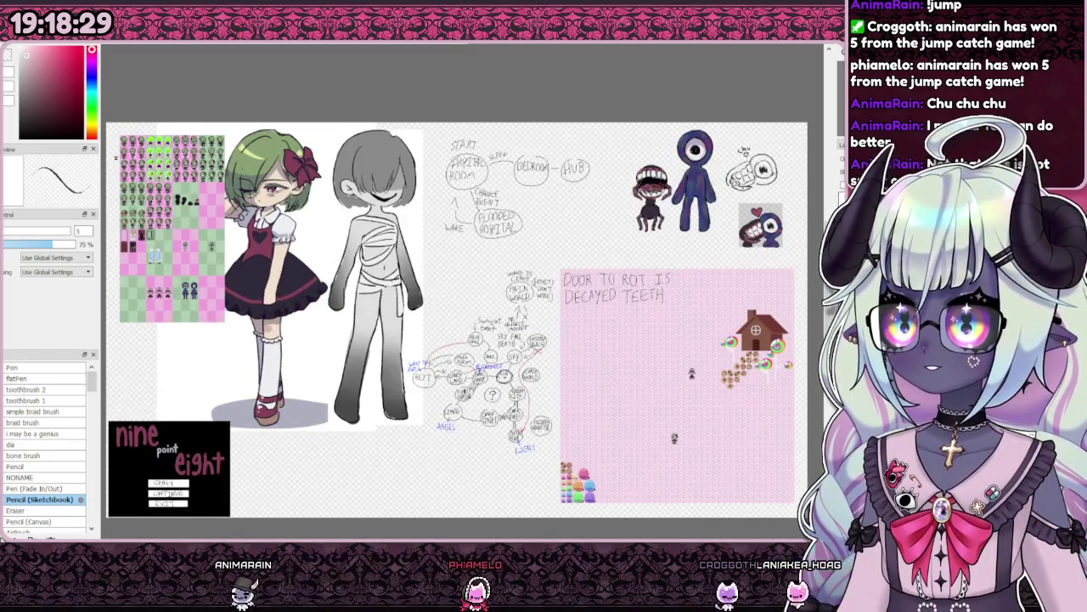
scroll(374, 290, "up", 2)
scroll(374, 290, "up", 2)
scroll(374, 290, "up", 1)
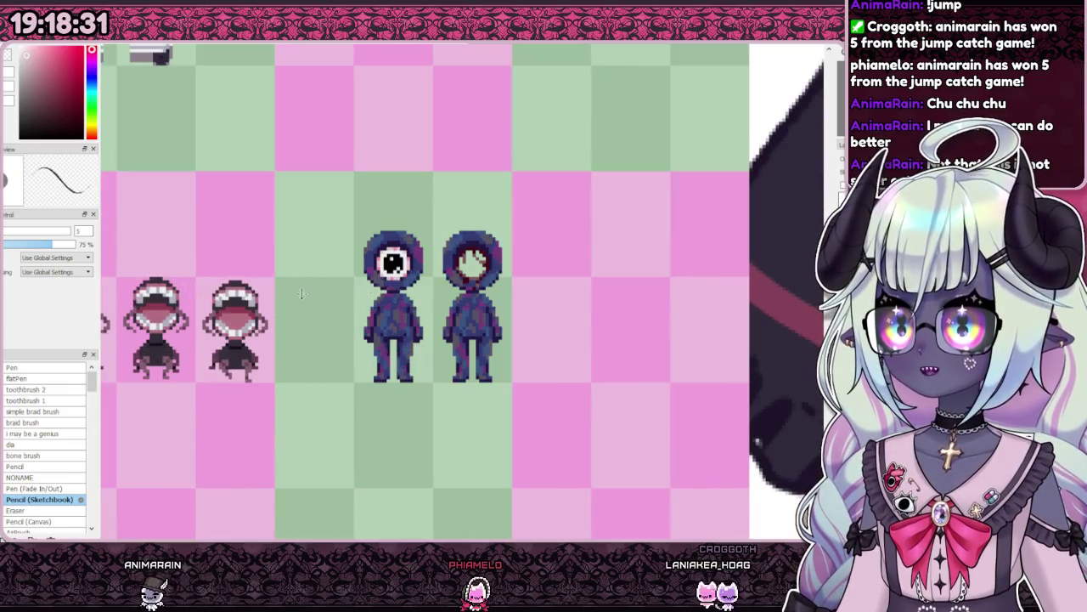
scroll(374, 290, "down", 2)
scroll(374, 290, "down", 2)
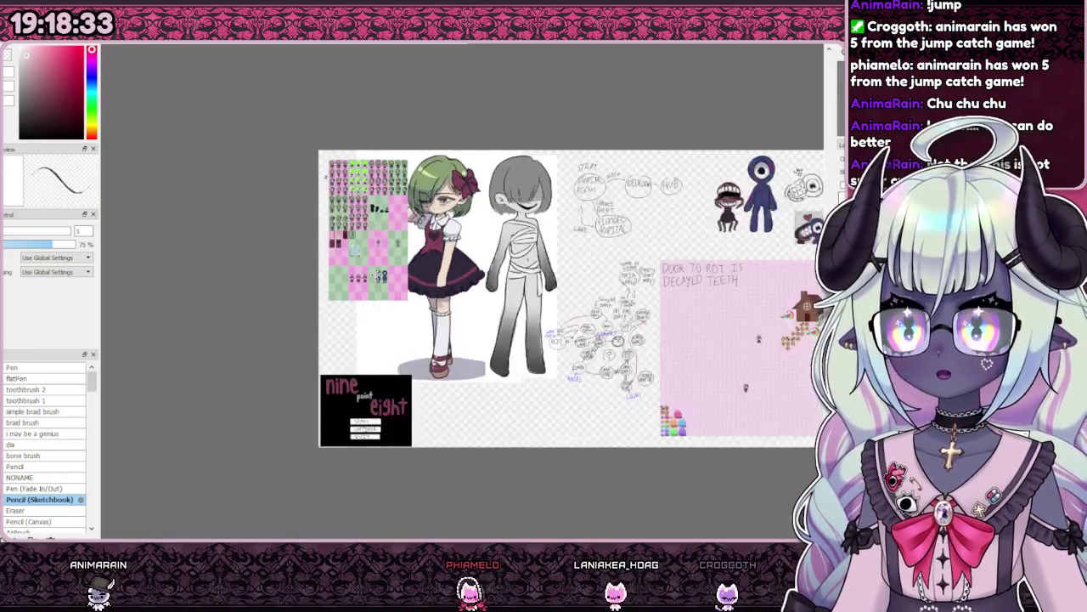
scroll(412, 285, "down", 1)
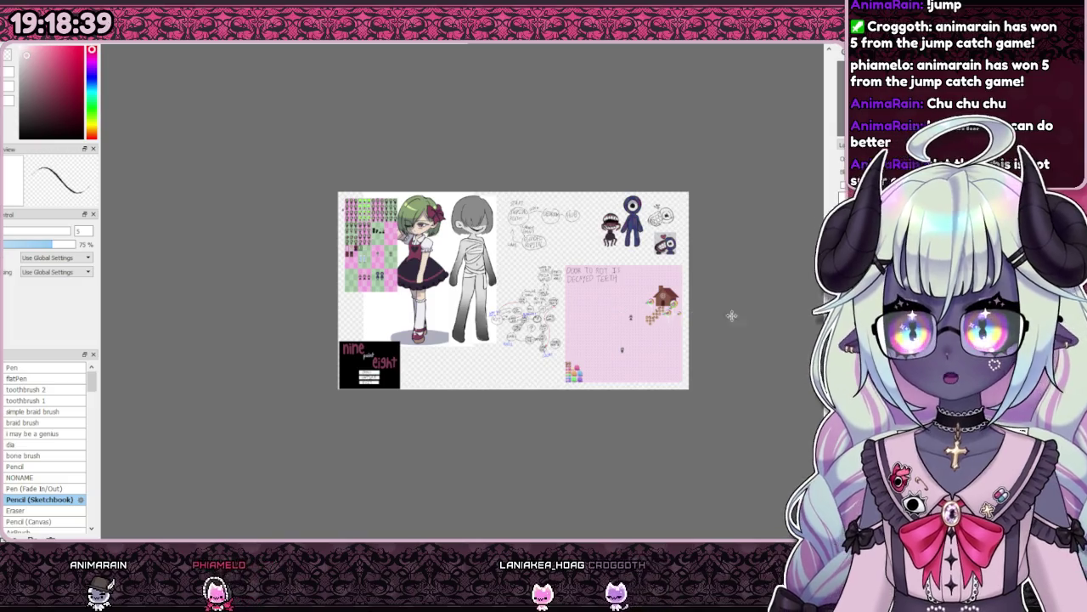
scroll(606, 287, "up", 2)
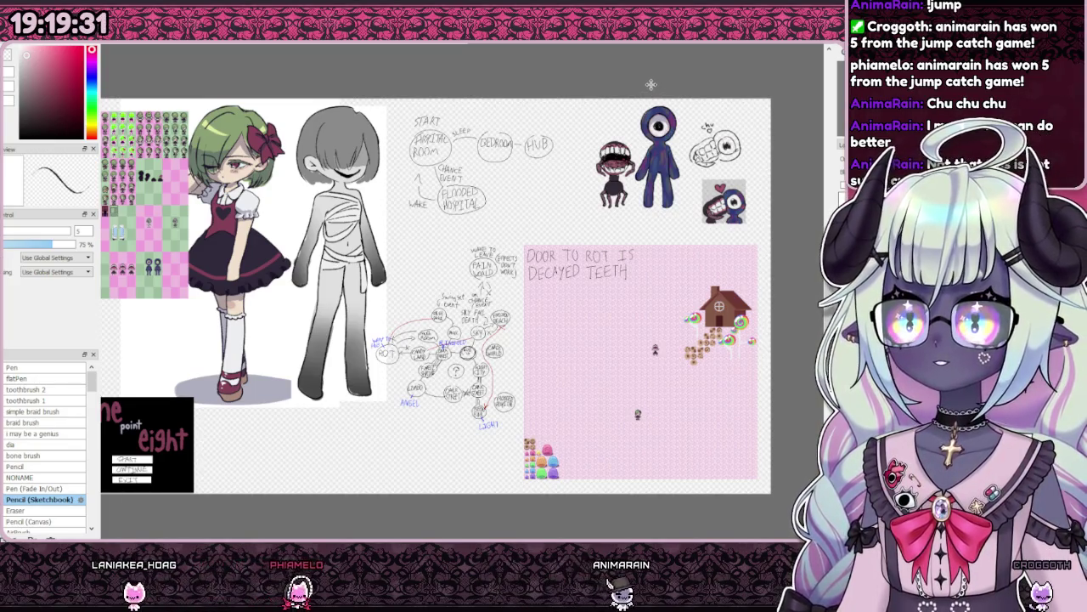
- Pan and zoom the view to the sprite row below the angel sprites
left_click_drag(512, 235, 538, 228)
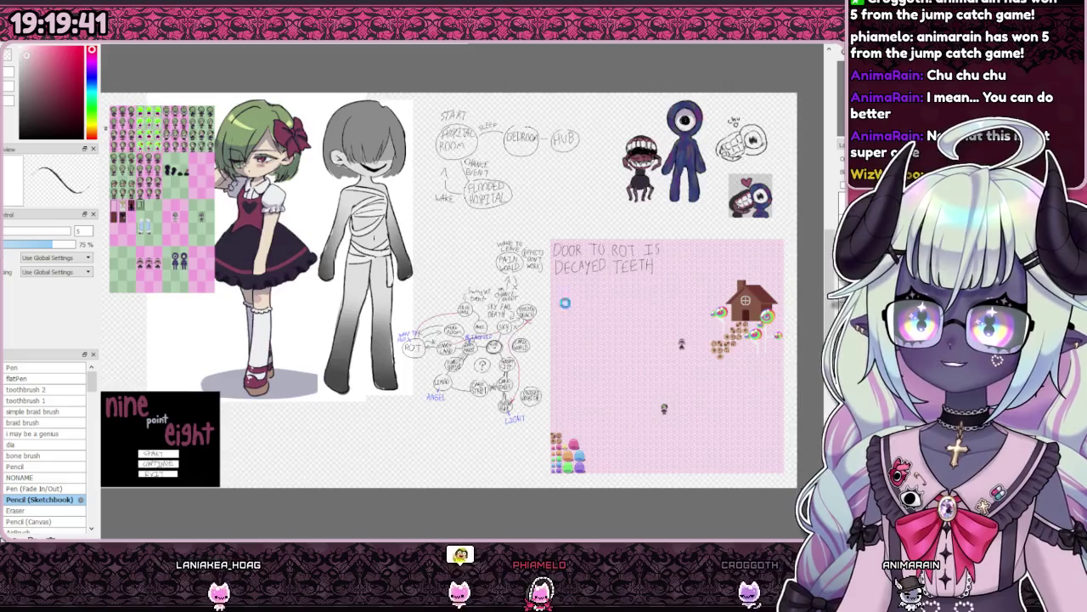
left_click_drag(404, 303, 457, 308)
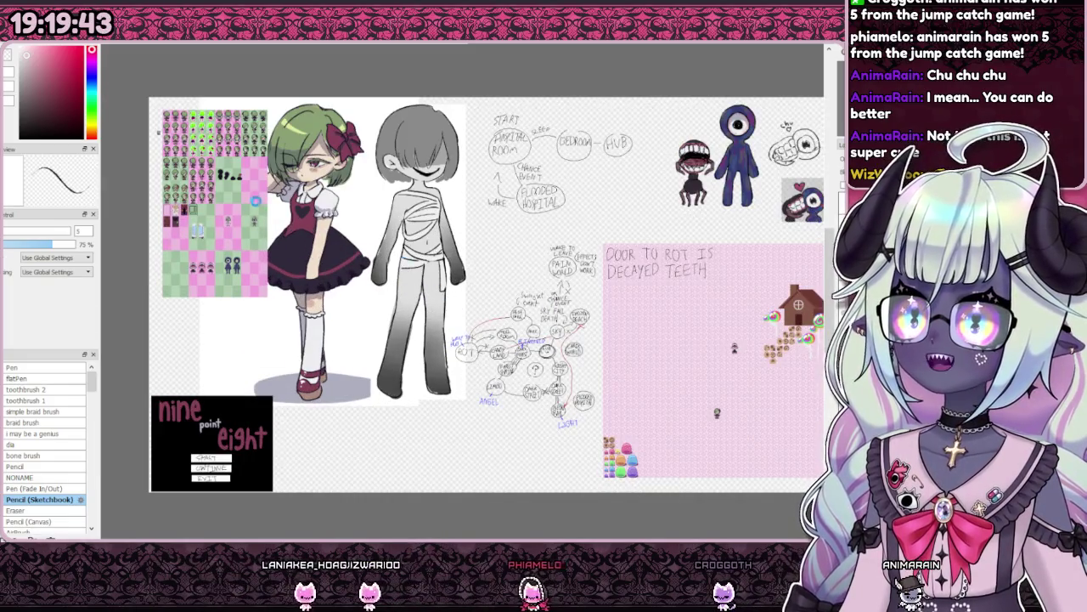
scroll(457, 308, "up", 5)
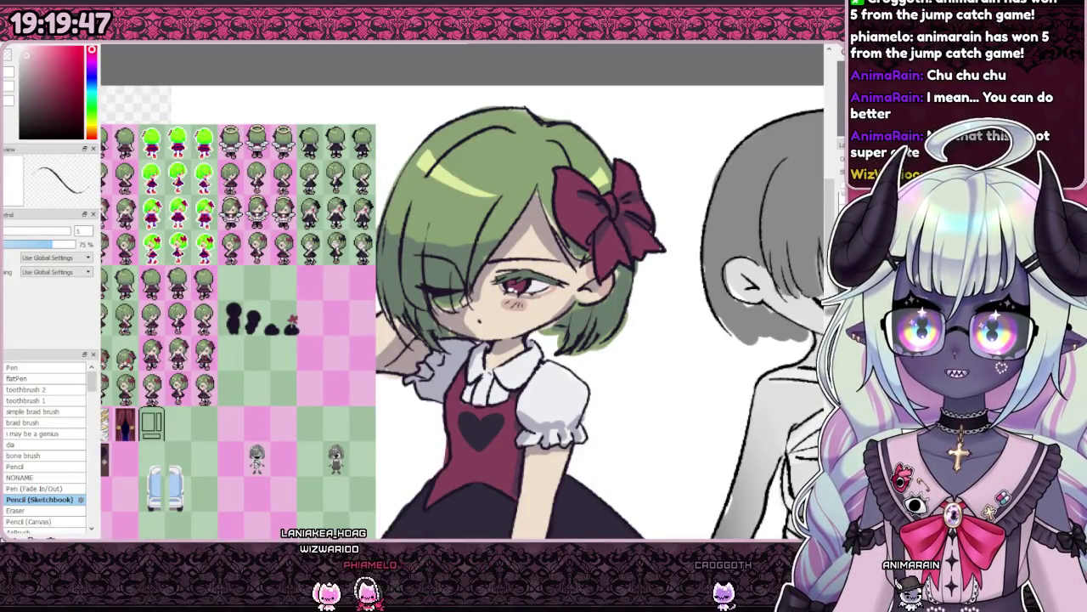
scroll(649, 282, "down", 1)
scroll(257, 188, "up", 3)
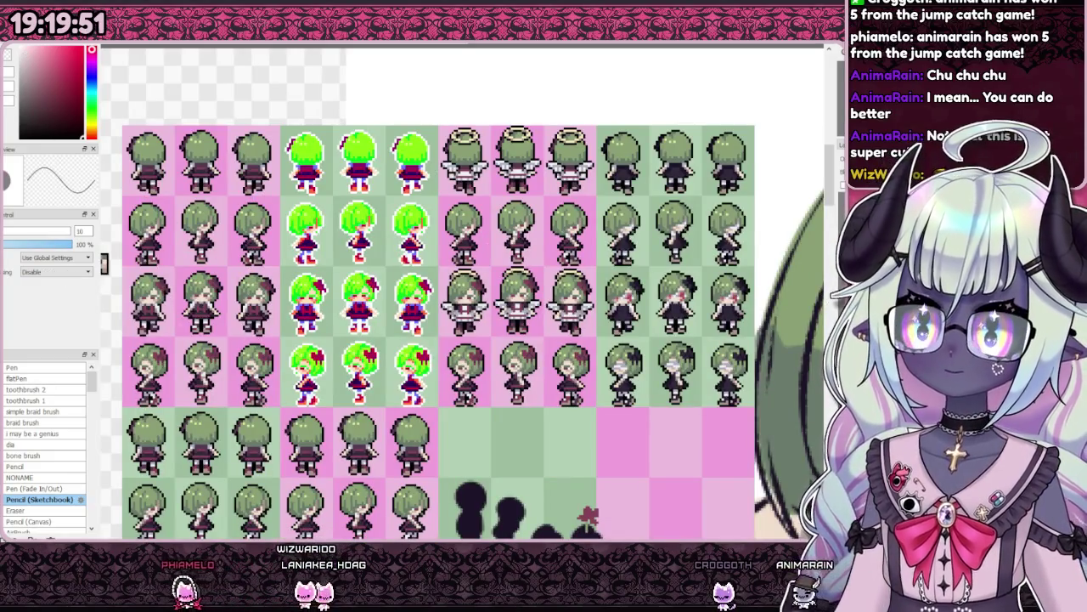
scroll(566, 297, "up", 3)
scroll(467, 288, "down", 3)
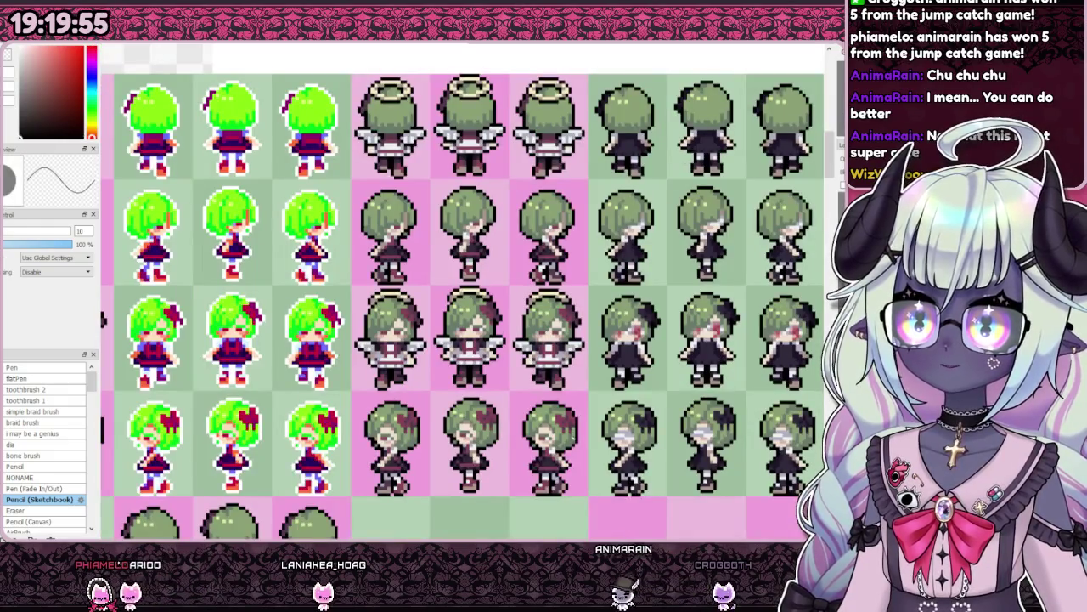
scroll(553, 219, "up", 3)
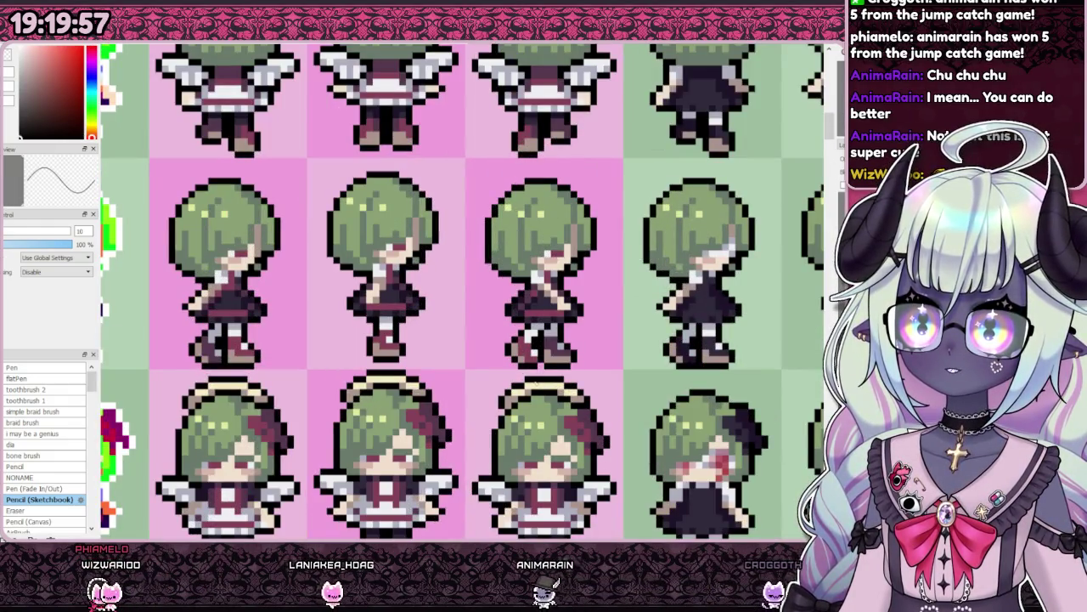
scroll(537, 380, "down", 3)
scroll(534, 280, "up", 2)
scroll(532, 274, "up", 2)
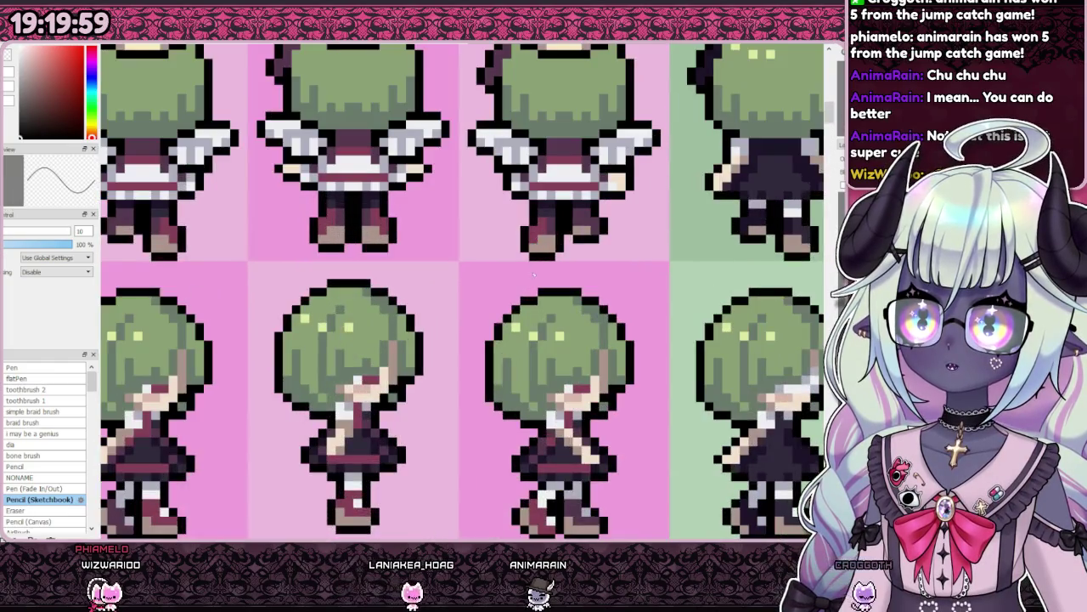
scroll(538, 280, "down", 1)
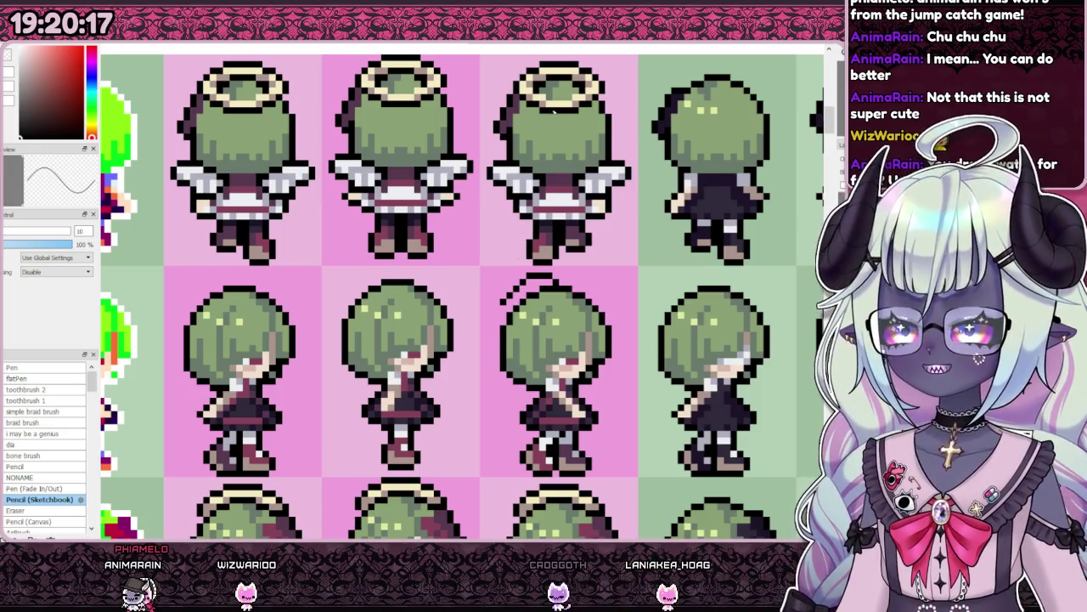
- Sketch a black halo arc above the third sprite's head
scroll(459, 297, "down", 2)
scroll(459, 297, "up", 2)
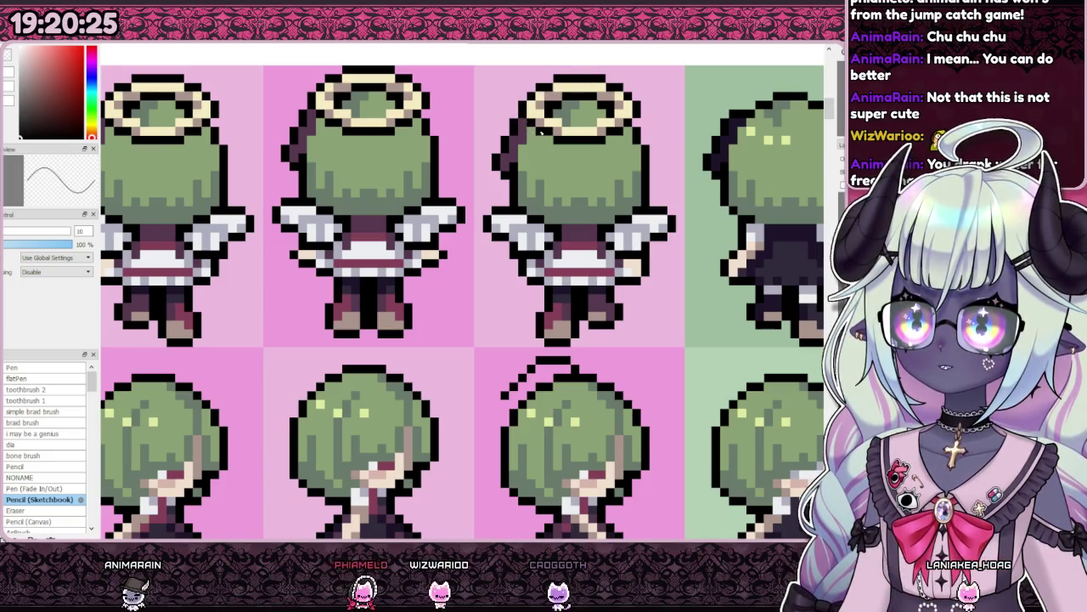
scroll(521, 122, "down", 2)
scroll(537, 315, "up", 2)
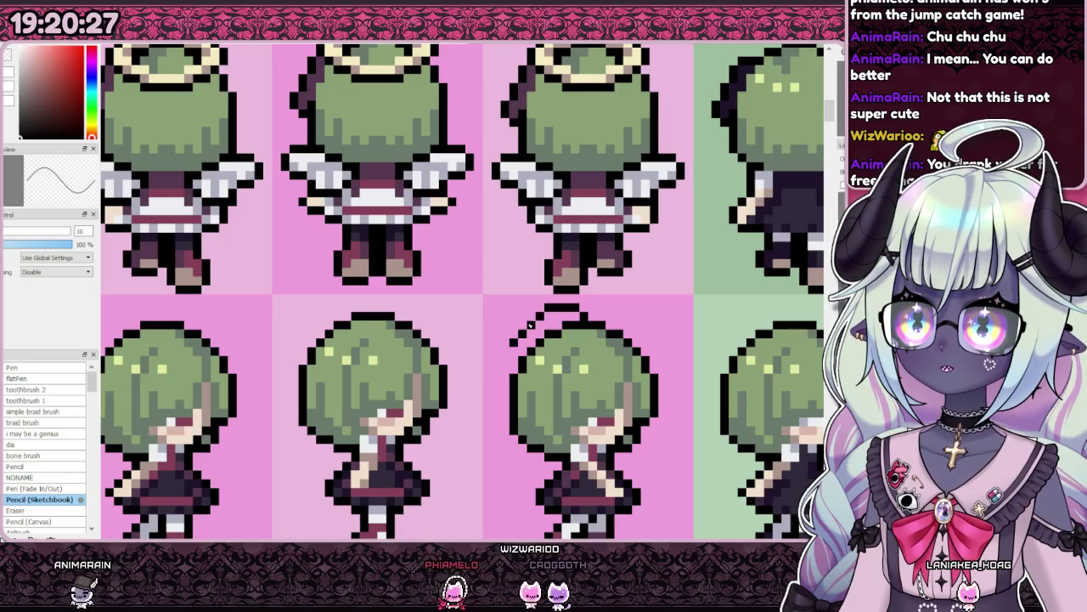
left_click_drag(503, 350, 495, 363)
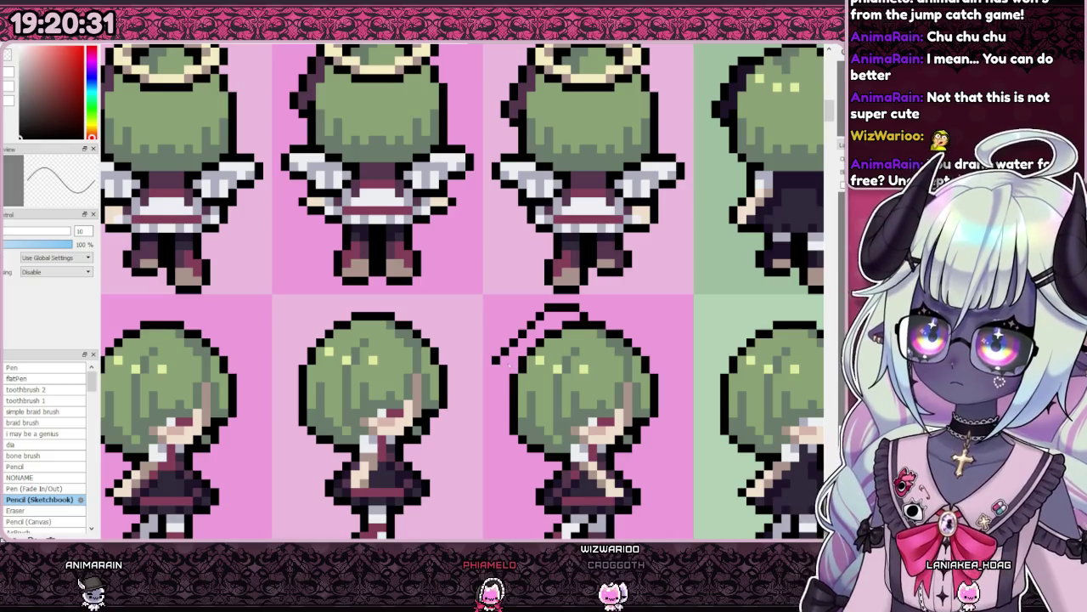
- Extend the halo sketch on the side-view sprite and choose a darker colour
key("ctrl+minus")
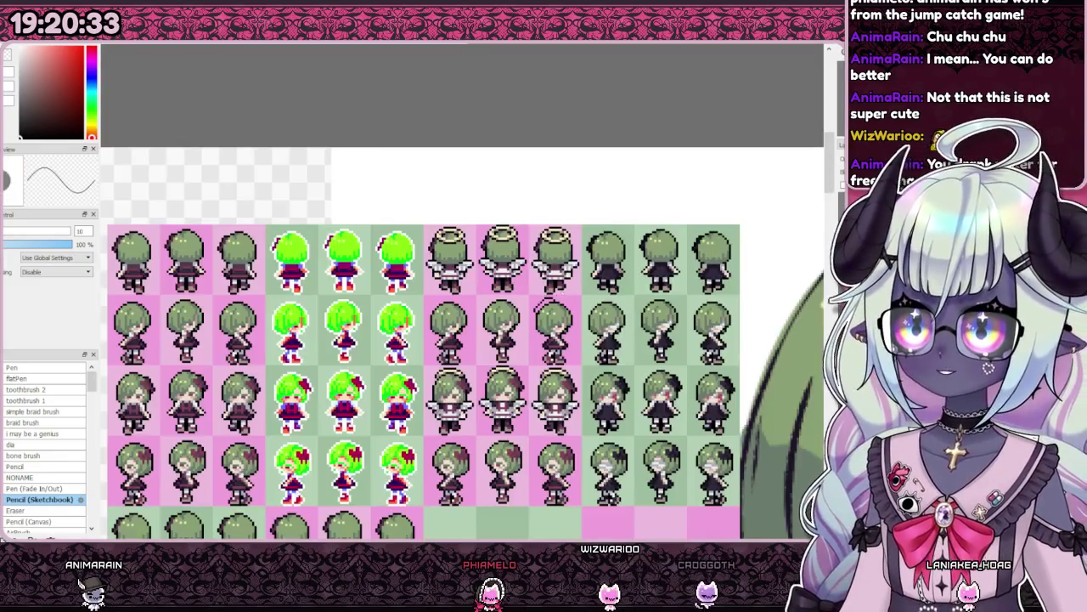
key("ctrl+plus")
scroll(462, 340, "left", 5)
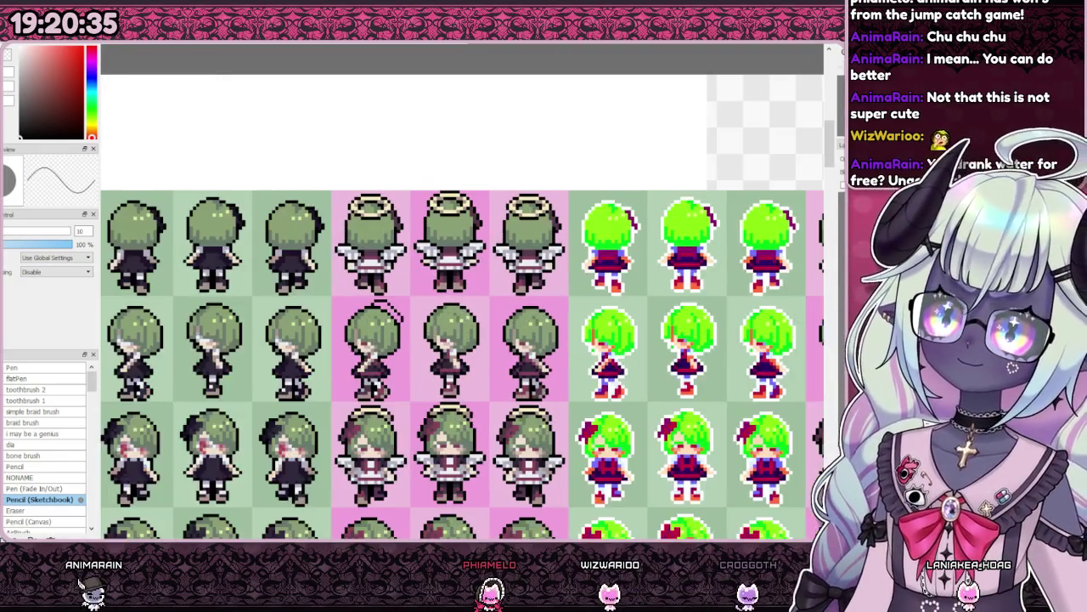
scroll(463, 340, "down", 2)
key("ctrl+plus")
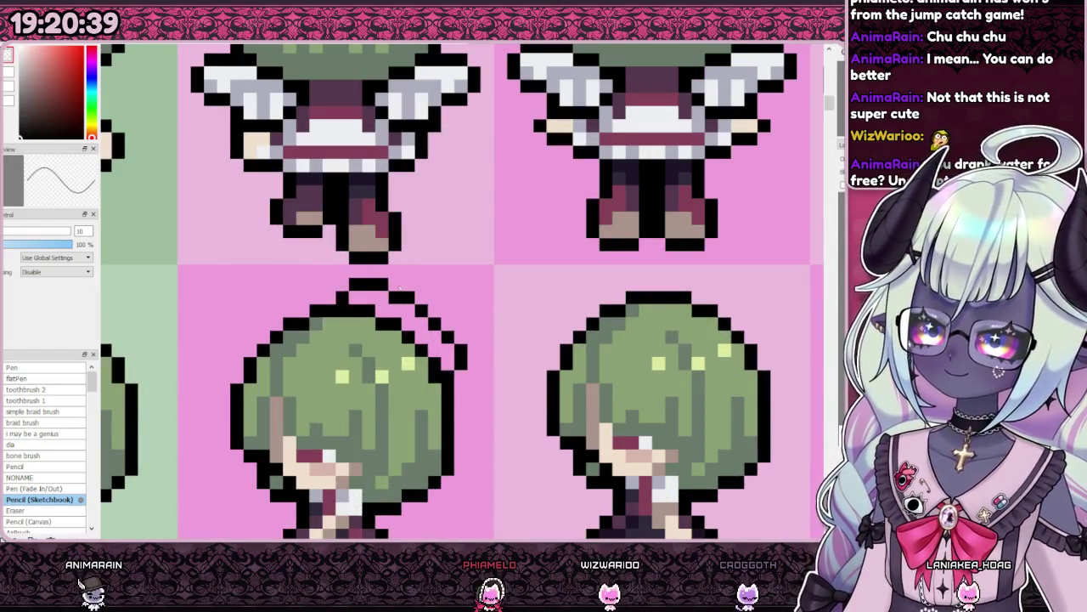
key("ctrl+minus")
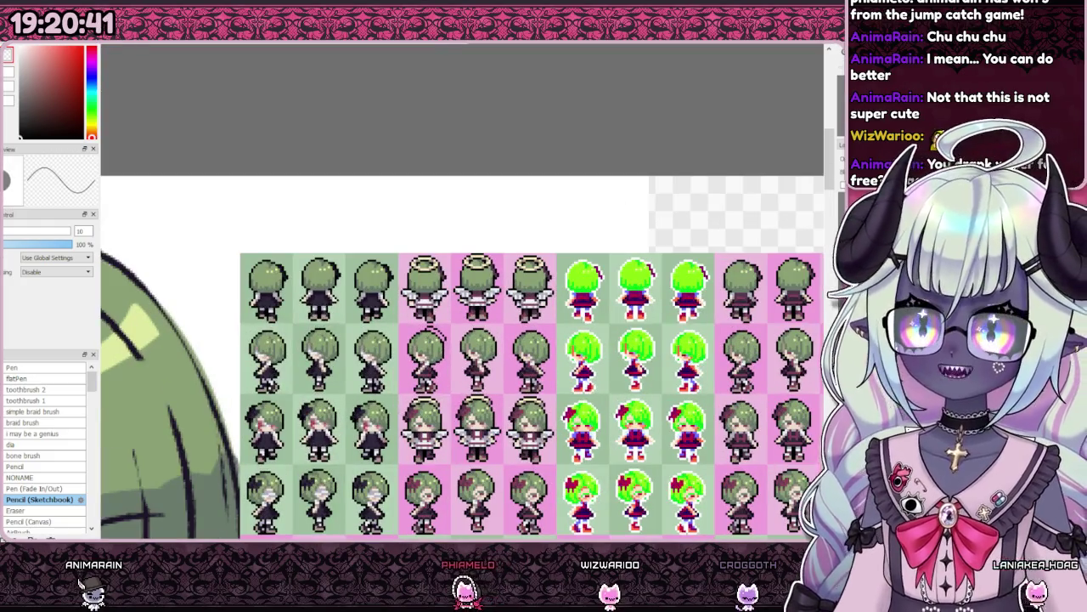
key("h")
key("ctrl+plus")
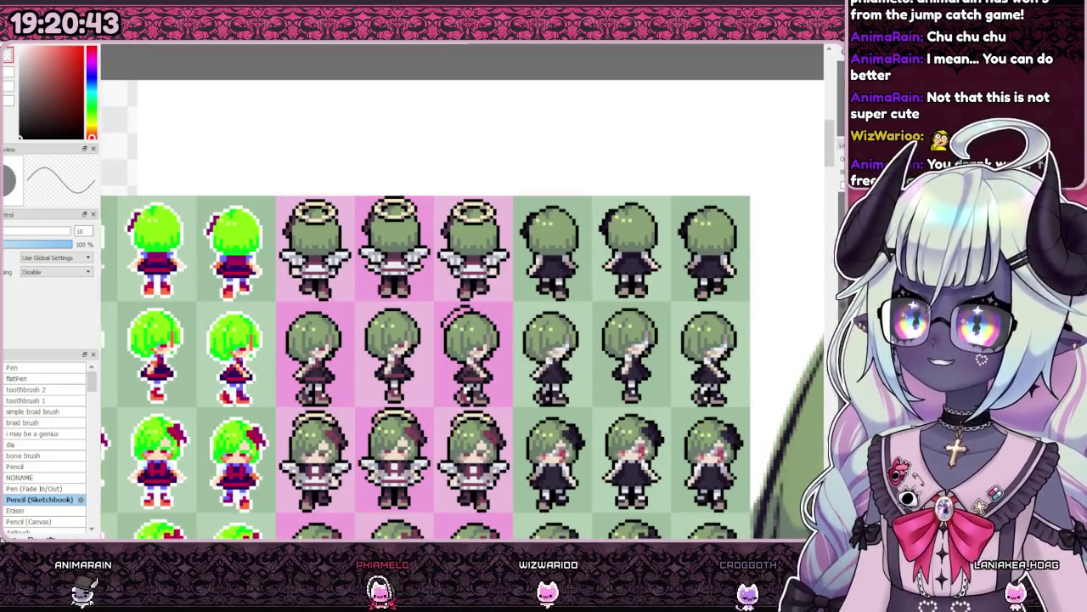
key("ctrl+plus")
key("ctrl+minus")
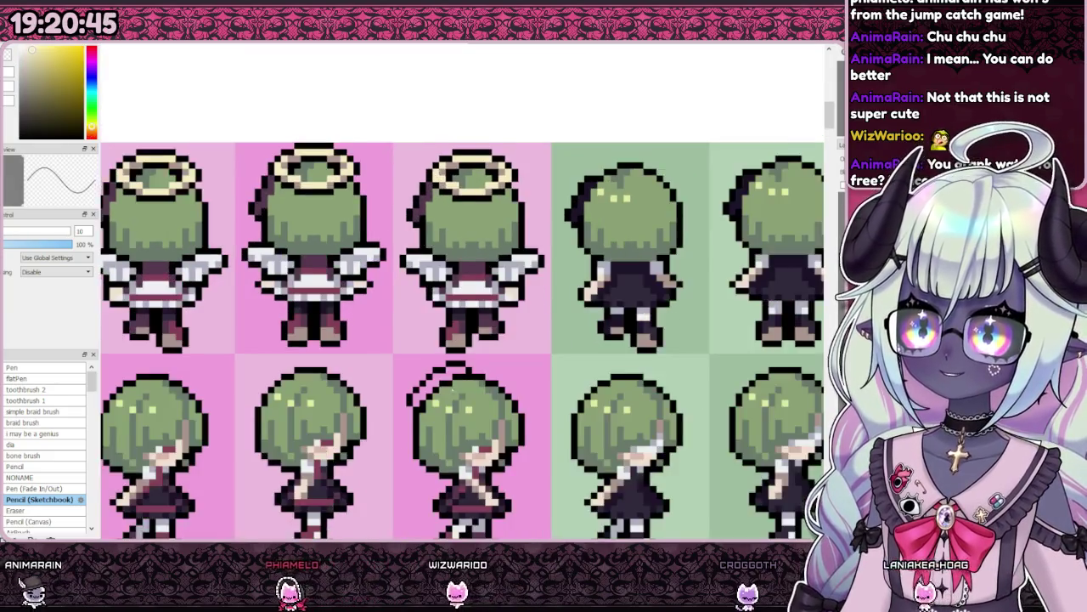
key("ctrl+plus")
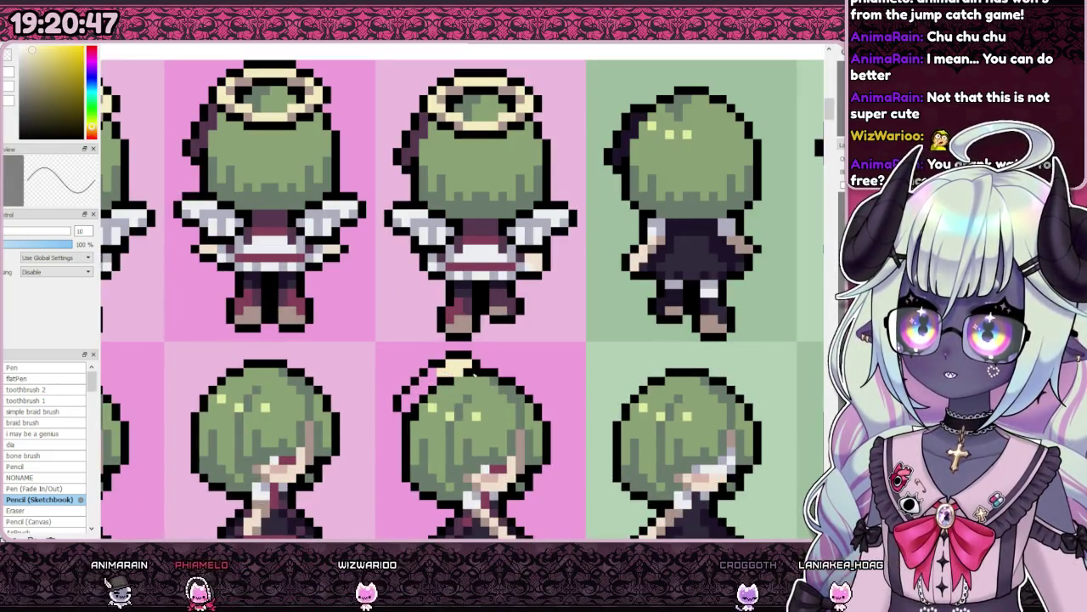
left_click_drag(474, 372, 422, 387)
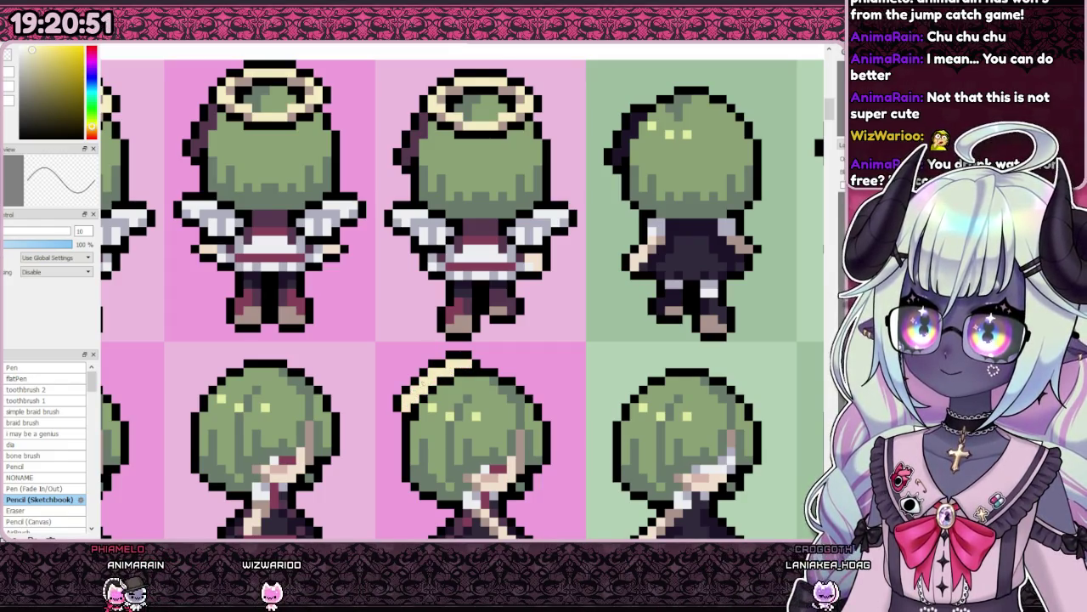
left_click(30, 76)
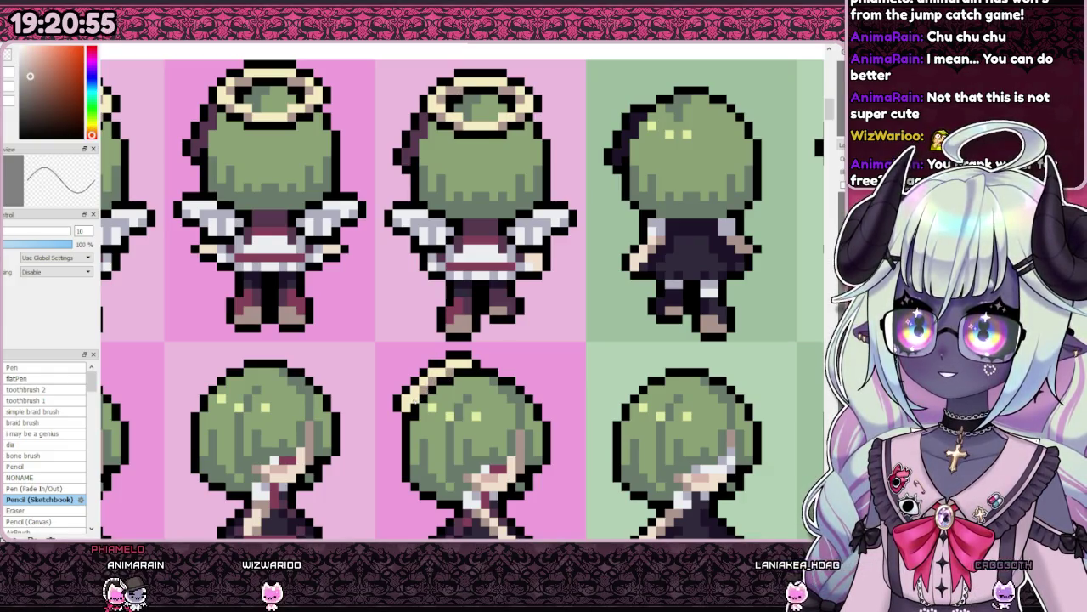
- Select and duplicate the halo, placing the copy on the second sprite's head
key("minus")
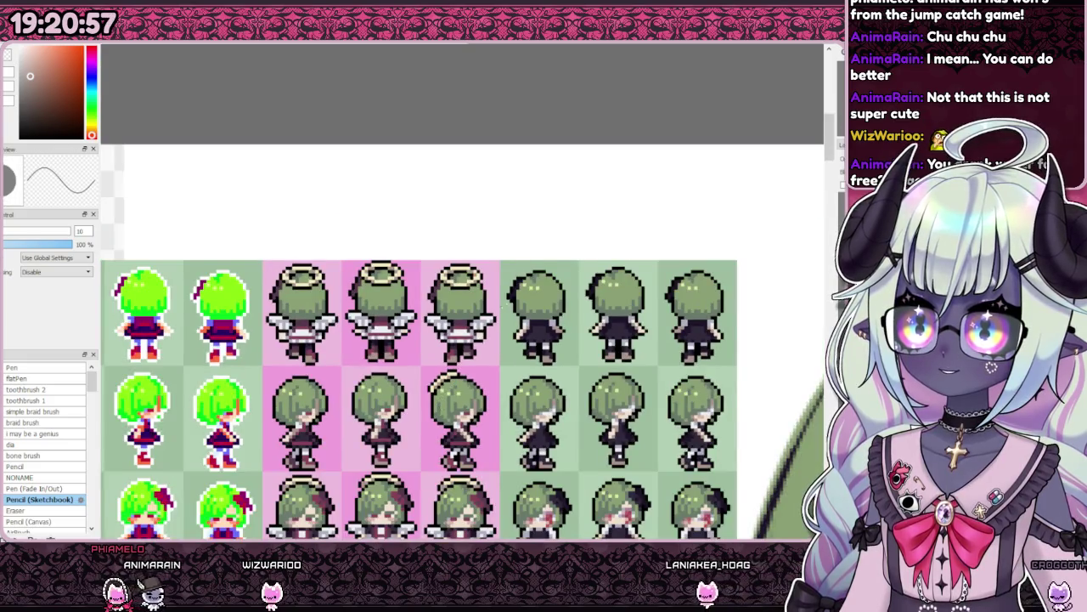
key("minus")
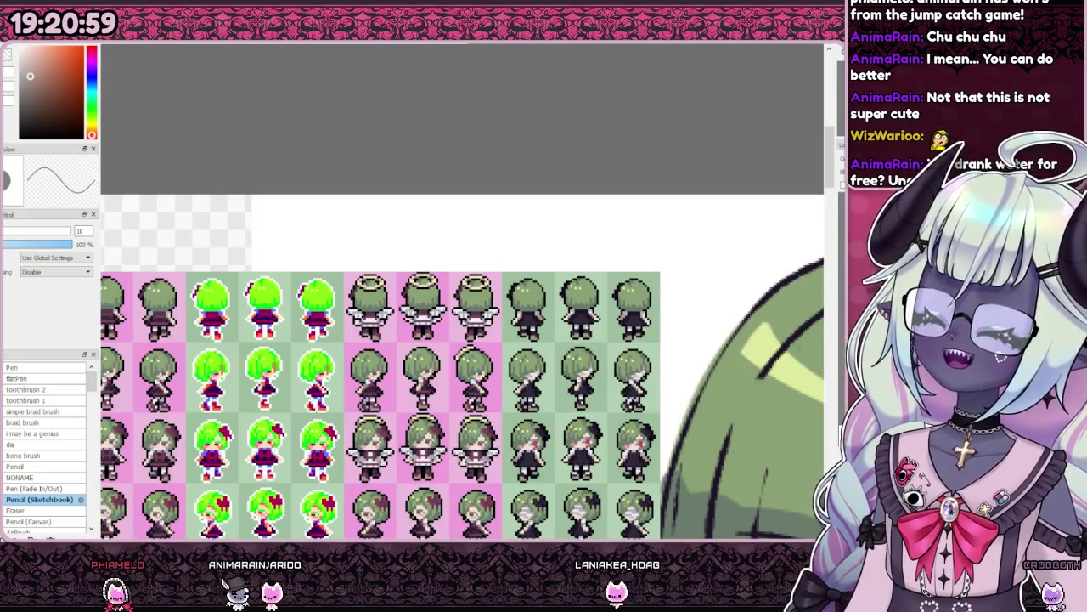
key("plus")
key("minus")
key("minus")
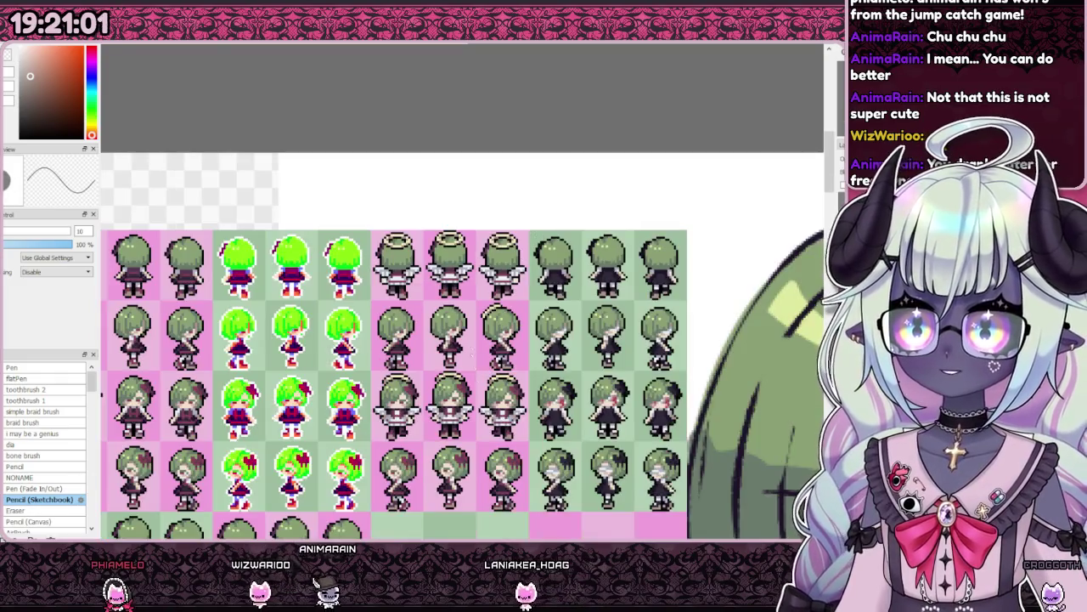
key("plus")
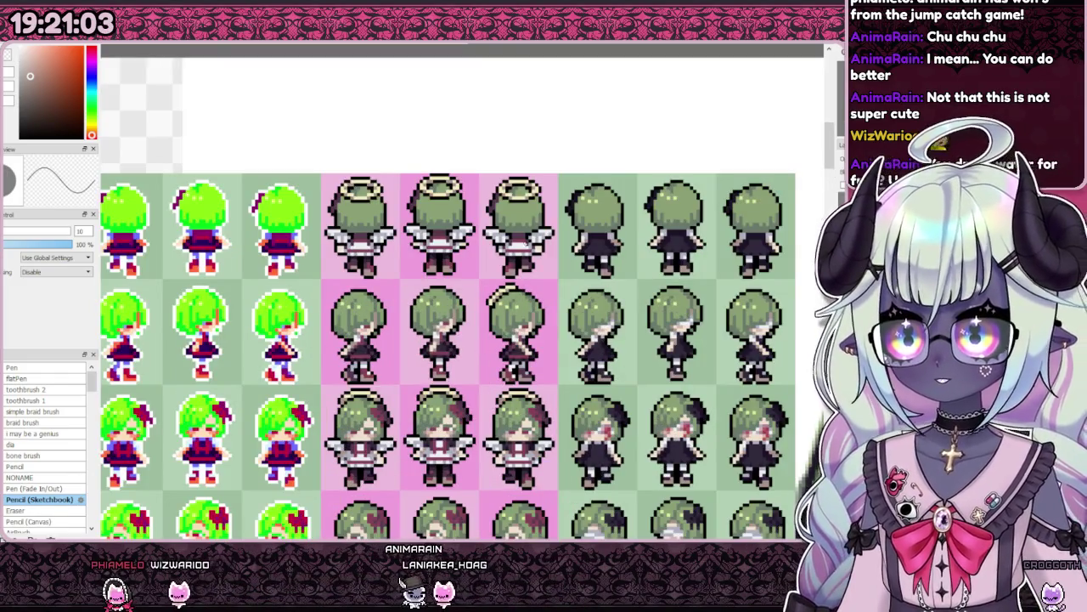
key("minus")
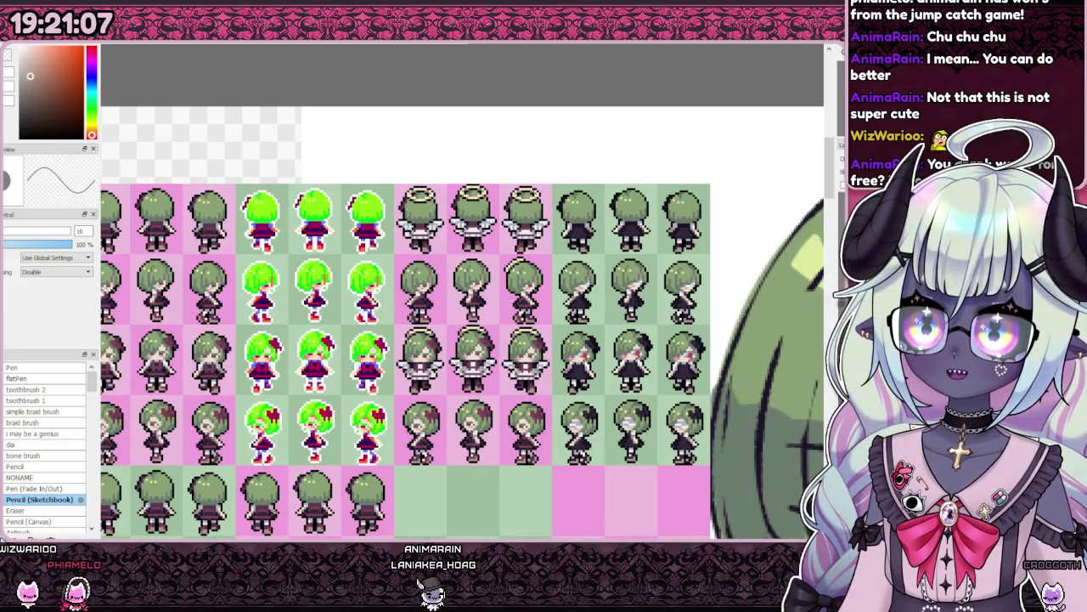
key("plus")
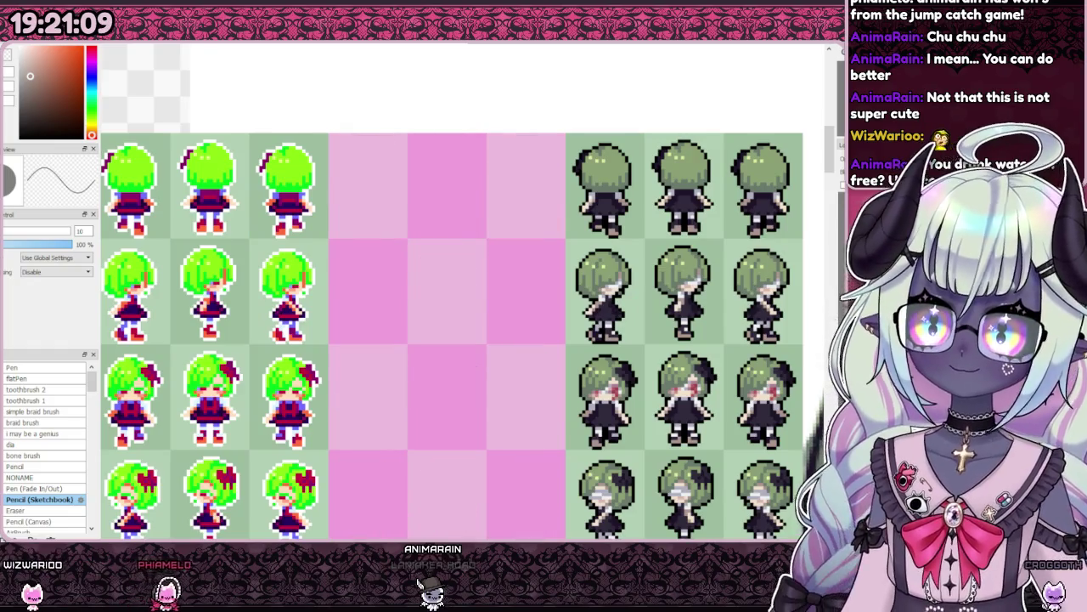
key("plus")
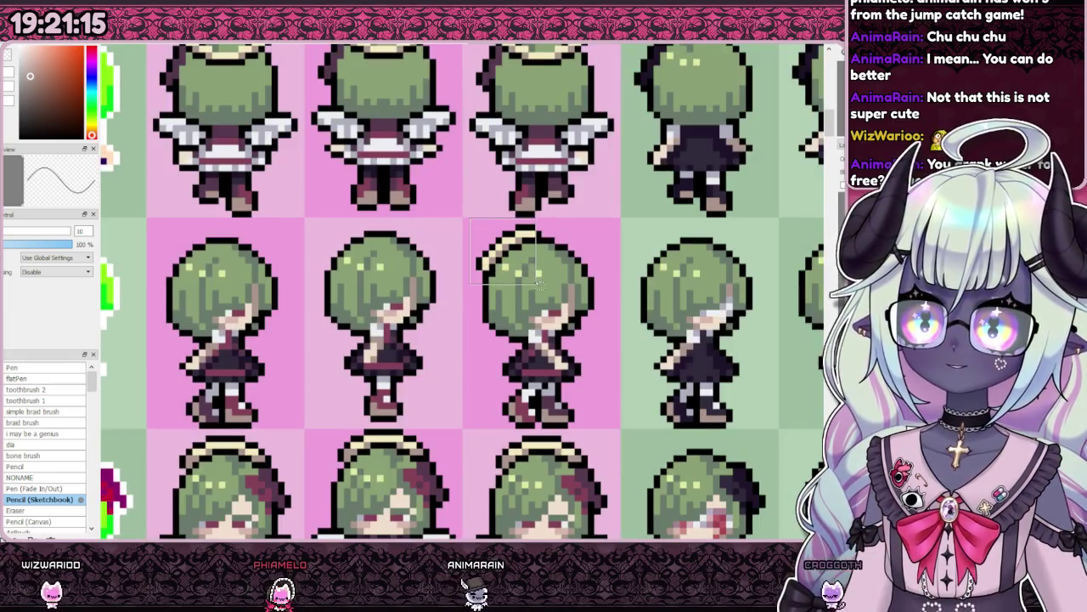
left_click_drag(542, 278, 547, 282)
key("ctrl+d")
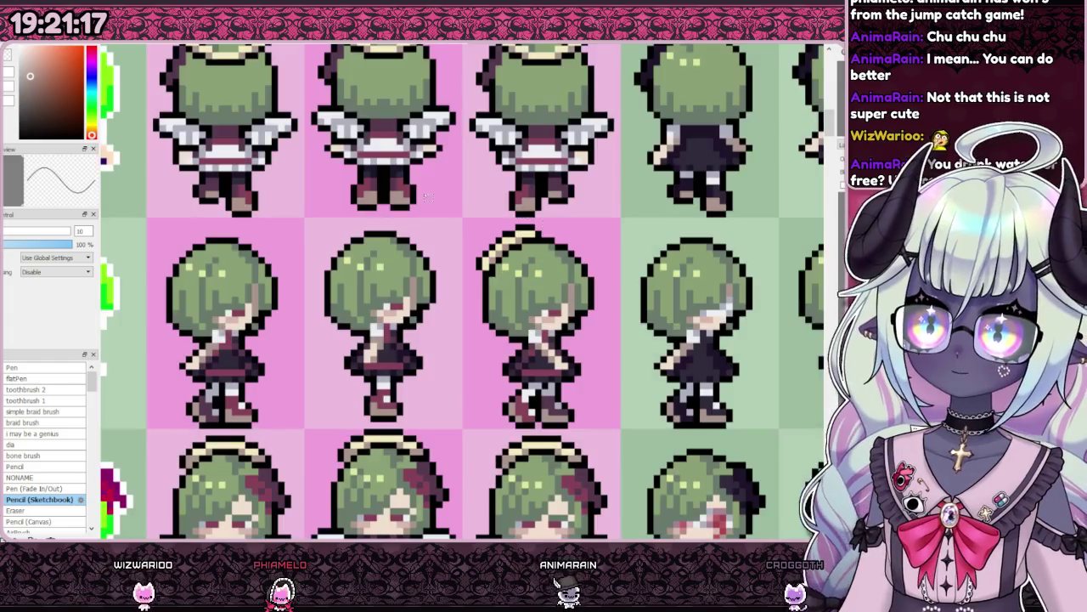
left_click_drag(540, 293, 385, 293)
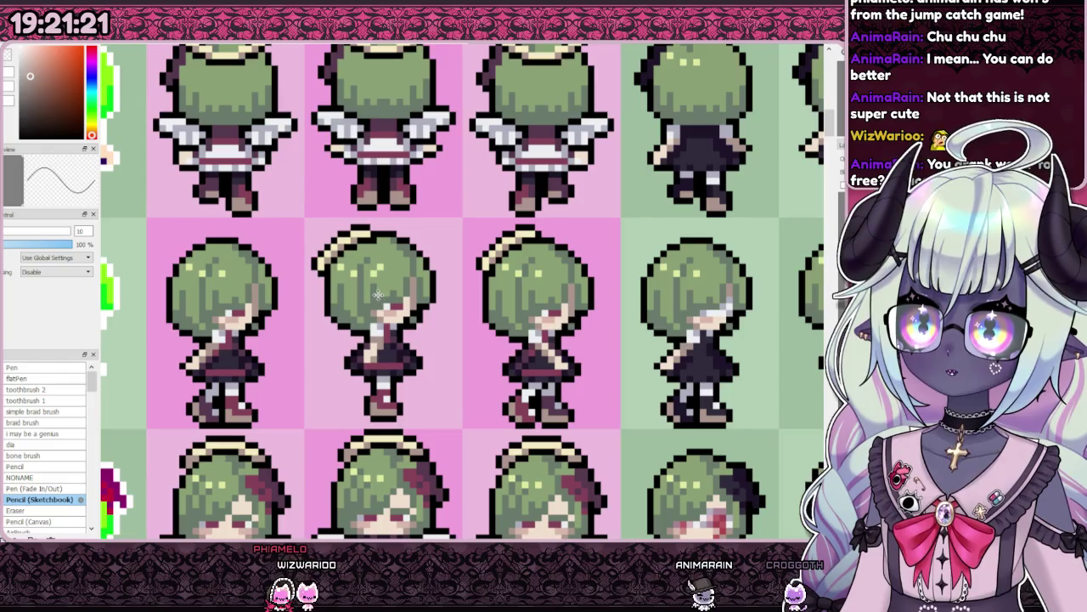
- Paste another halo copy onto the first sprite's head
scroll(562, 290, "down", 2)
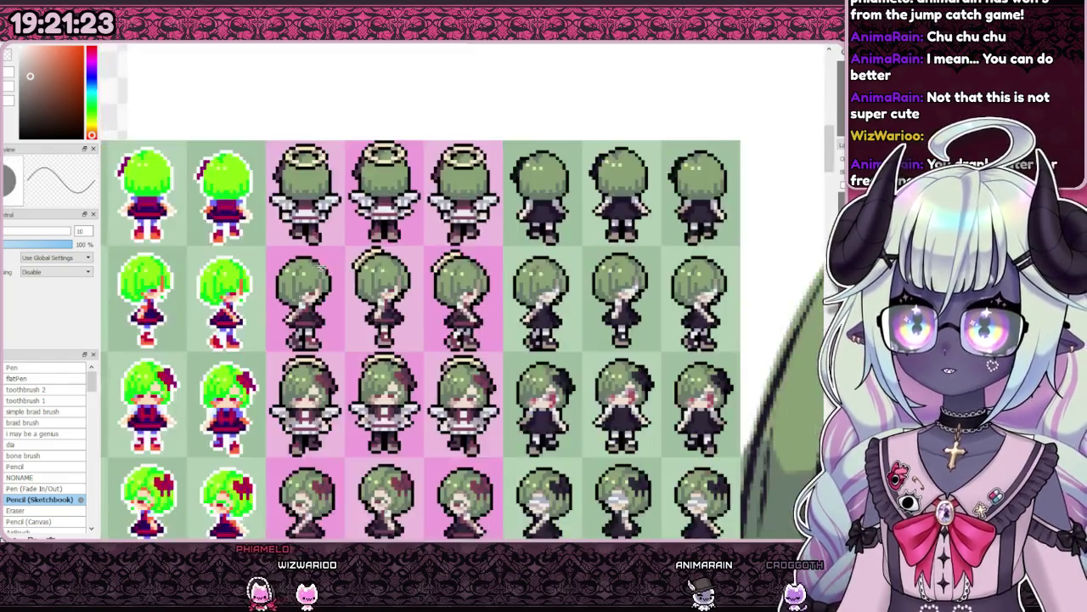
scroll(488, 279, "up", 2)
key("ctrl+v")
left_click_drag(399, 305, 352, 316)
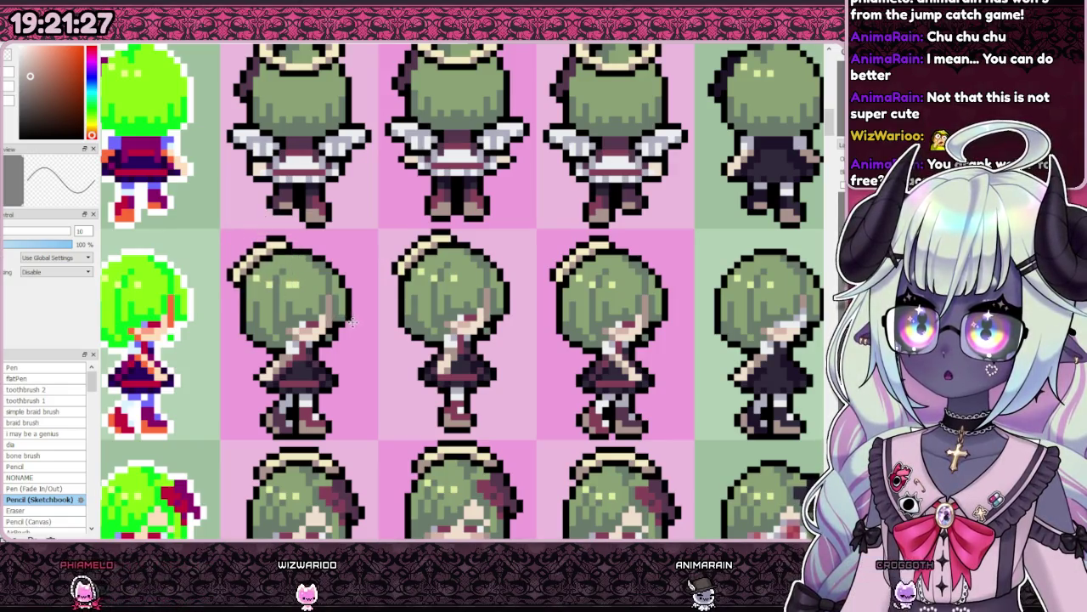
scroll(352, 321, "down", 3)
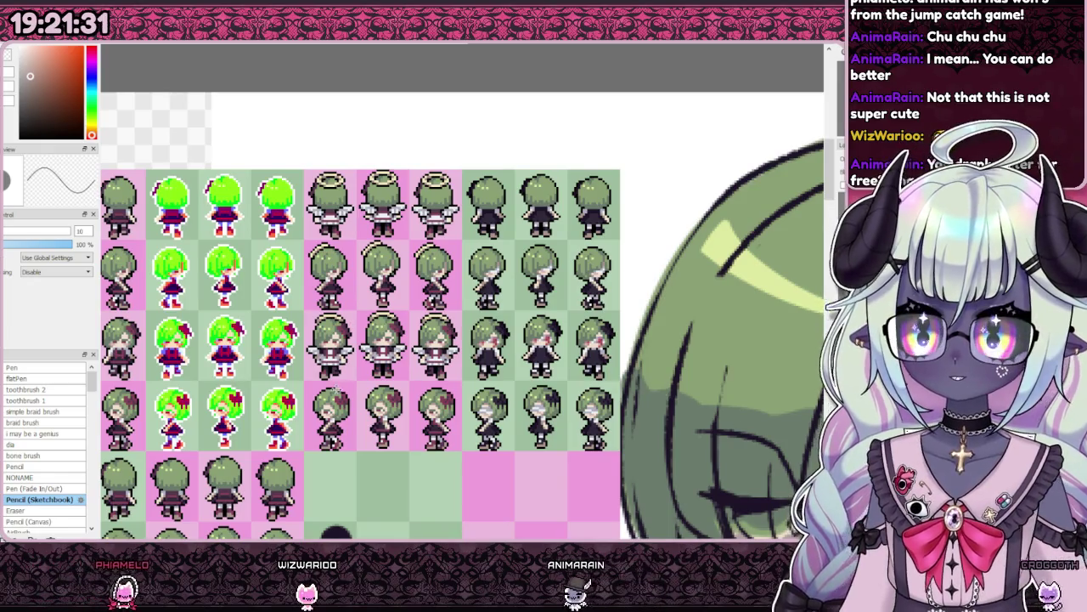
scroll(369, 416, "up", 2)
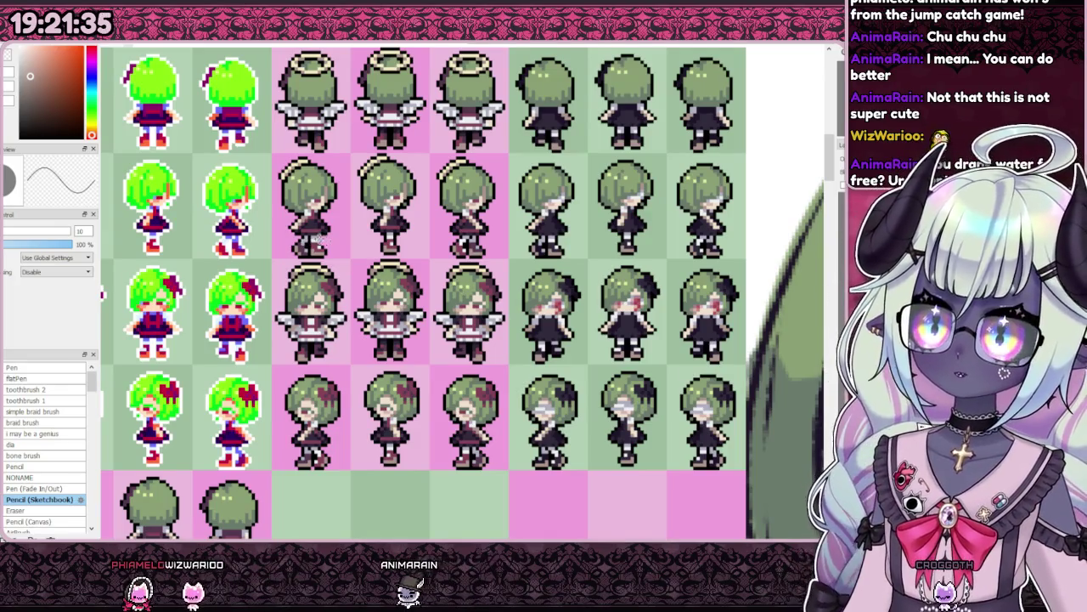
- Move the pasted halo piece into an empty cell and undo the stray pixels
key("ctrl+t")
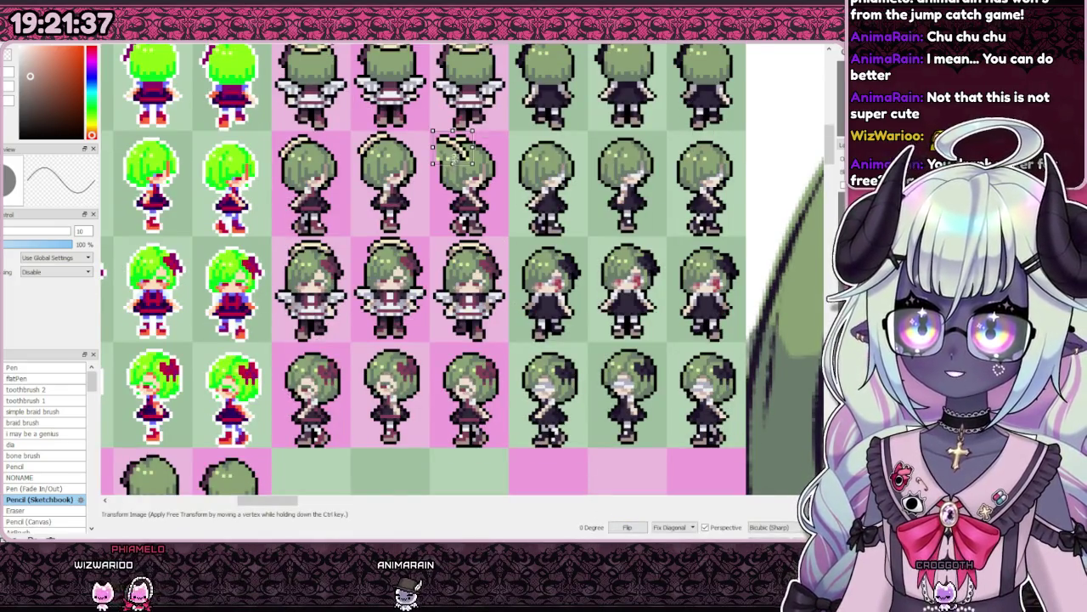
left_click_drag(455, 149, 429, 466)
key("Return")
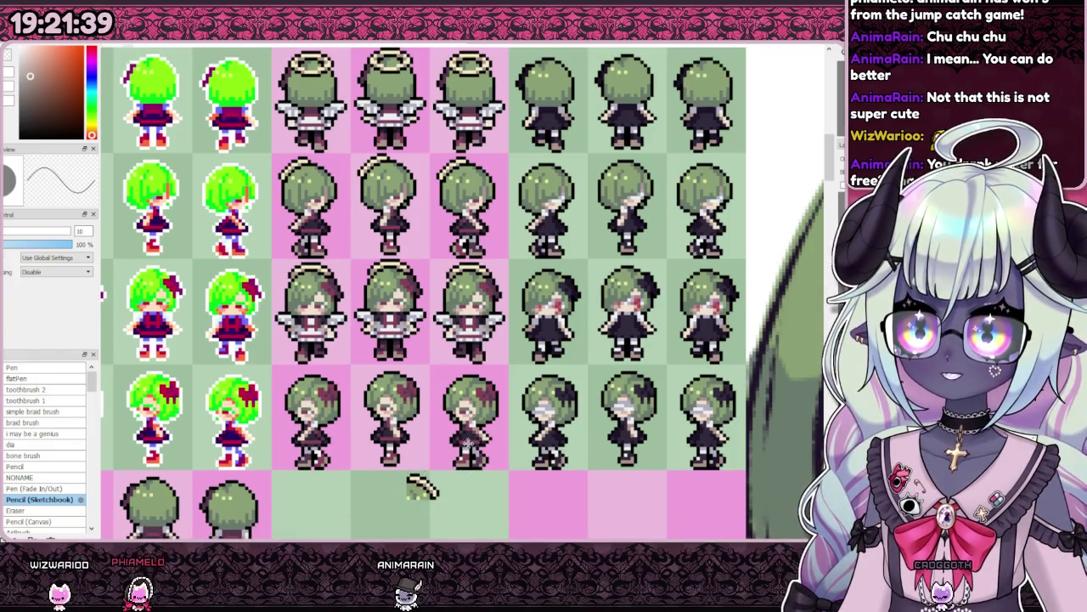
scroll(408, 488, "up", 3)
scroll(407, 487, "up", 2)
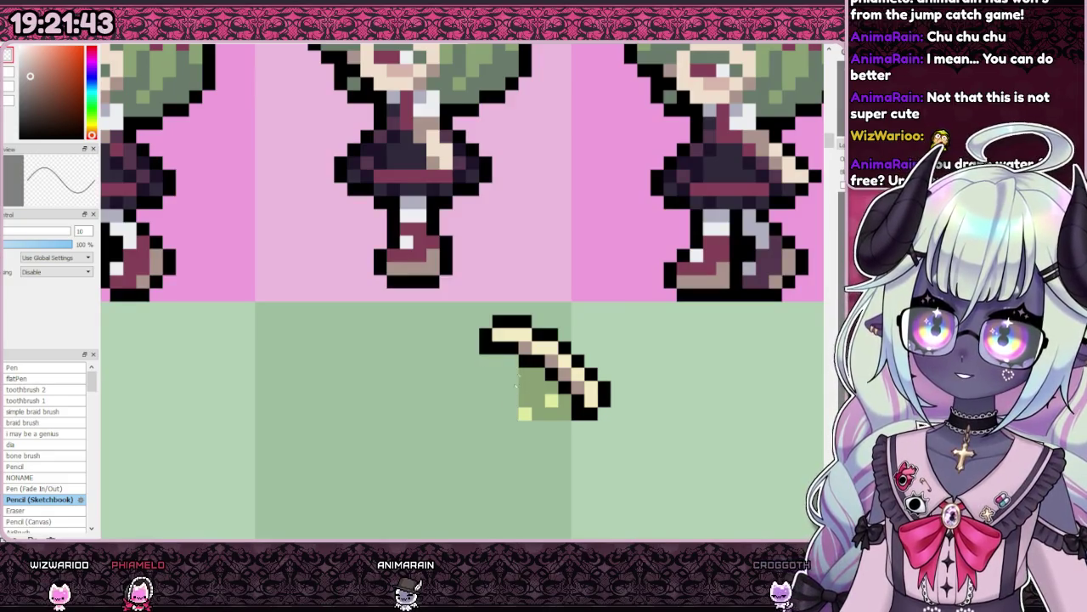
key("ctrl+z")
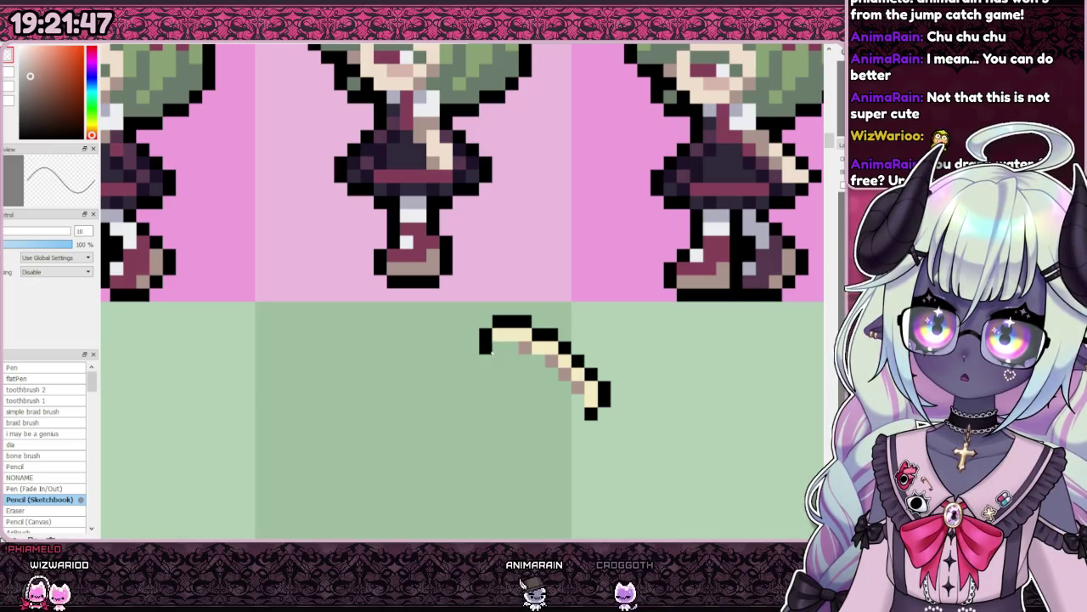
- Position the halo on the red-bowed sprite's head in the fourth row
scroll(574, 414, "down", 5)
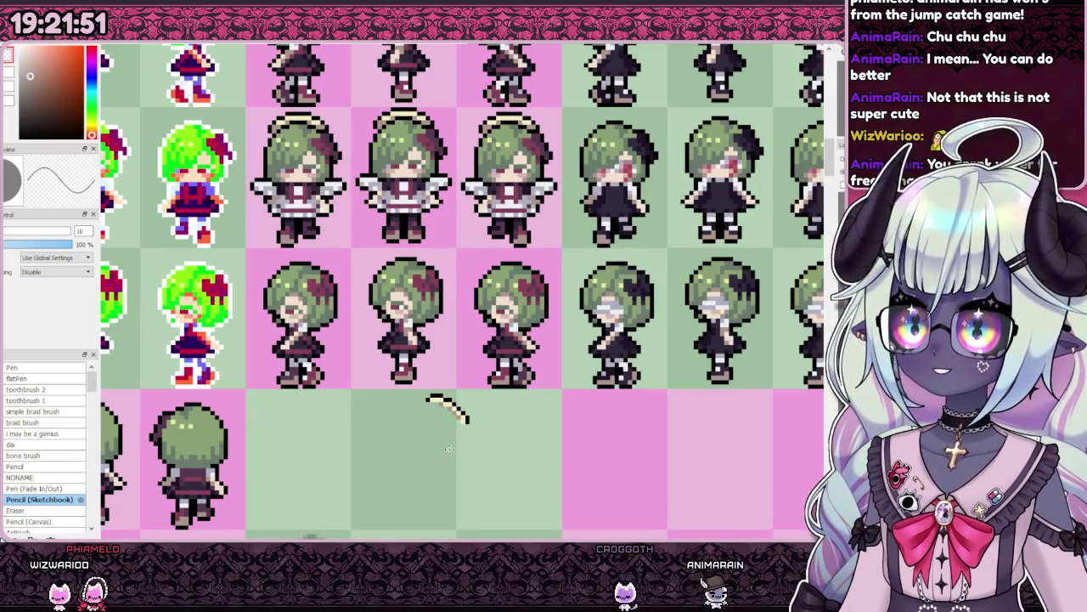
mouse_move(447, 410)
left_mouse_down()
mouse_move(535, 270)
mouse_move(536, 309)
left_mouse_up()
scroll(535, 276, "up", 3)
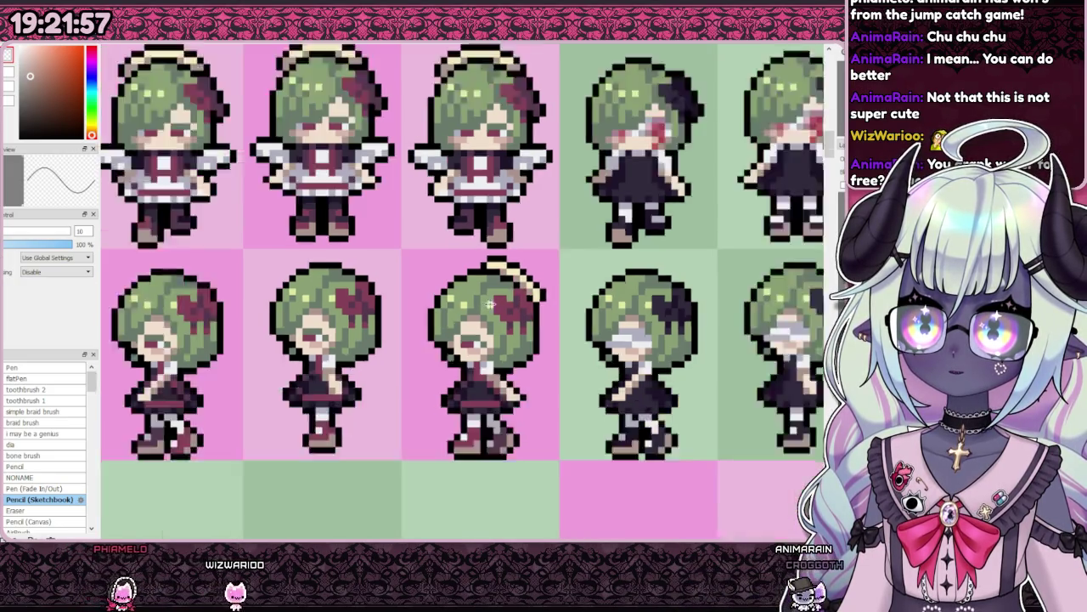
scroll(497, 332, "down", 3)
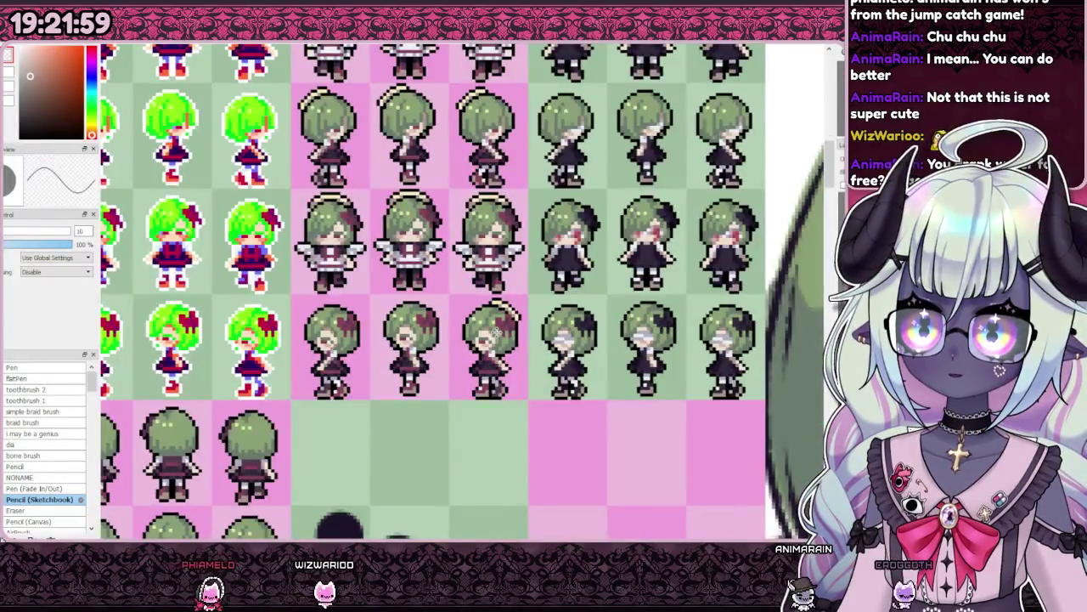
scroll(498, 333, "up", 1)
scroll(513, 312, "down", 2)
scroll(513, 313, "up", 2)
scroll(513, 313, "up", 2)
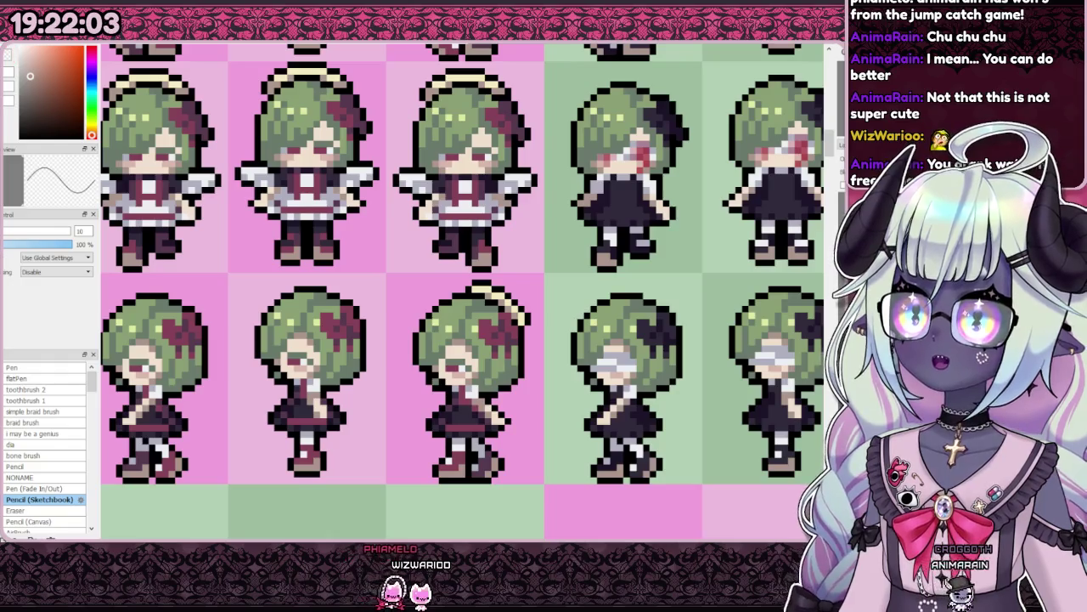
scroll(520, 339, "up", 3)
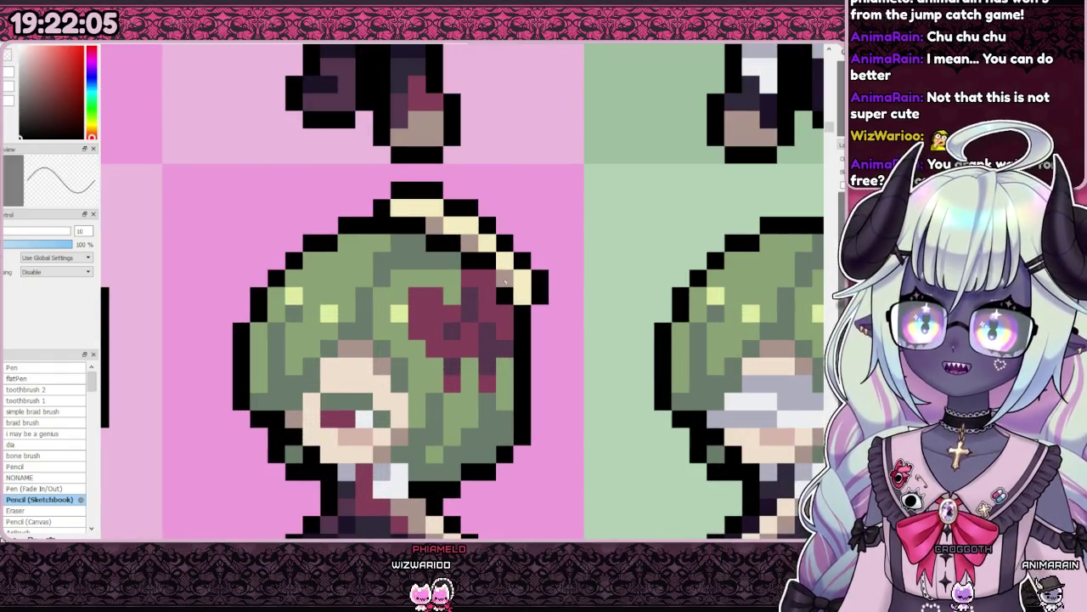
- Apply a transform to the selected halo
scroll(505, 282, "down", 3)
scroll(505, 282, "down", 2)
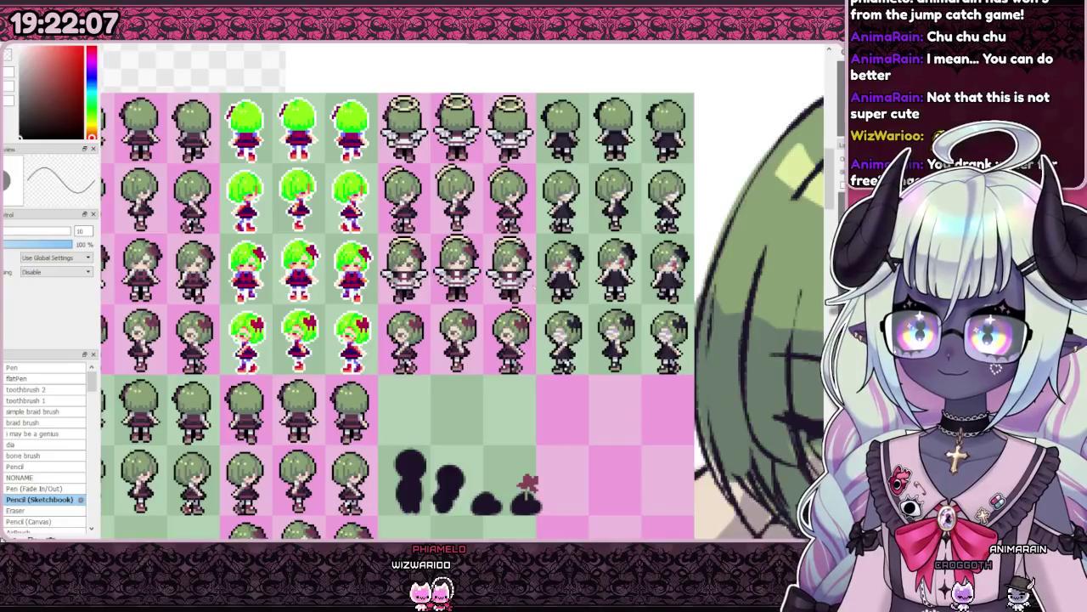
scroll(532, 280, "up", 2)
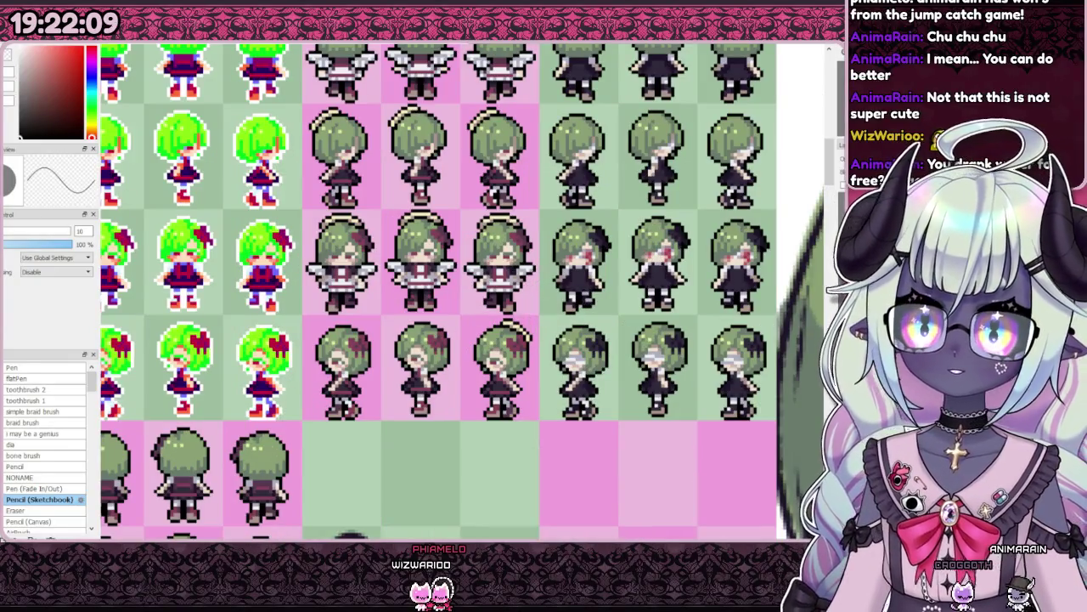
scroll(510, 289, "up", 2)
scroll(510, 289, "up", 1)
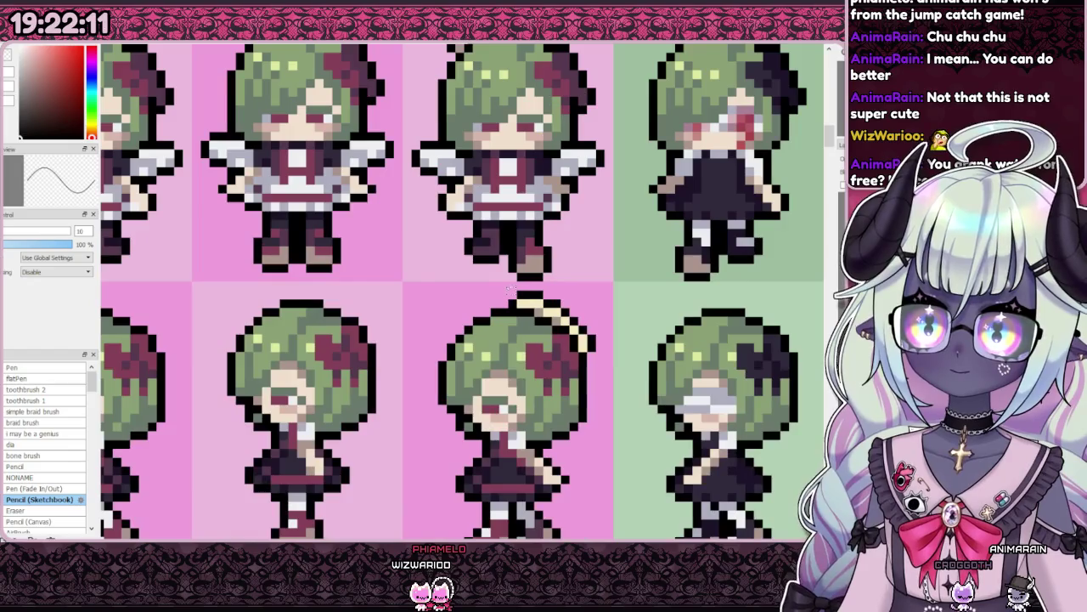
key("ctrl+t")
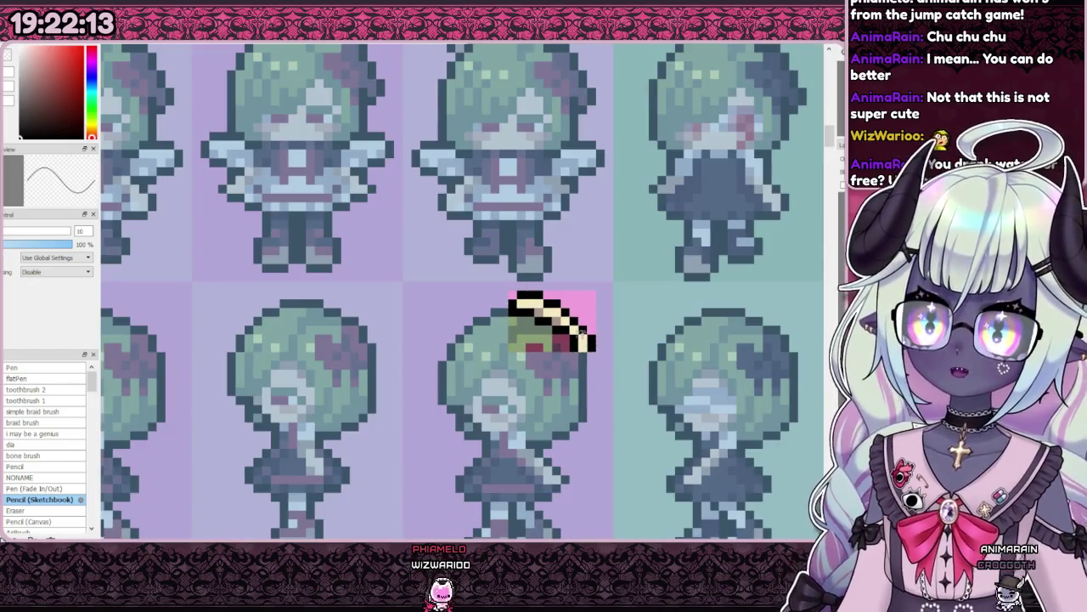
key("Return")
- Paste a halo copy onto the leftmost side-view sprite's head
scroll(590, 342, "down", 2)
scroll(468, 320, "up", 1)
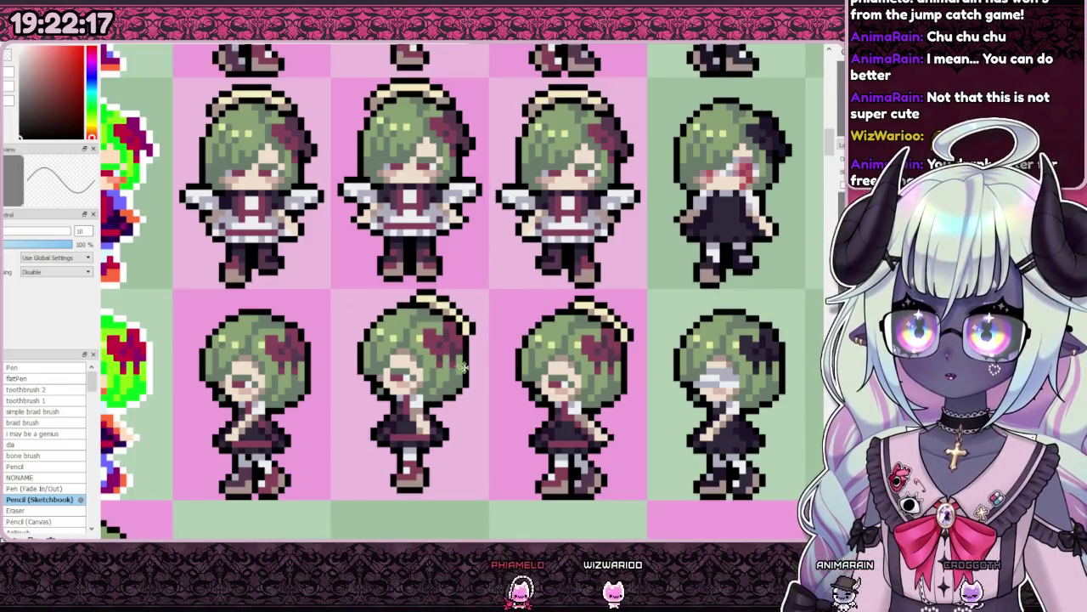
key("ctrl+v")
left_click_drag(599, 376, 441, 377)
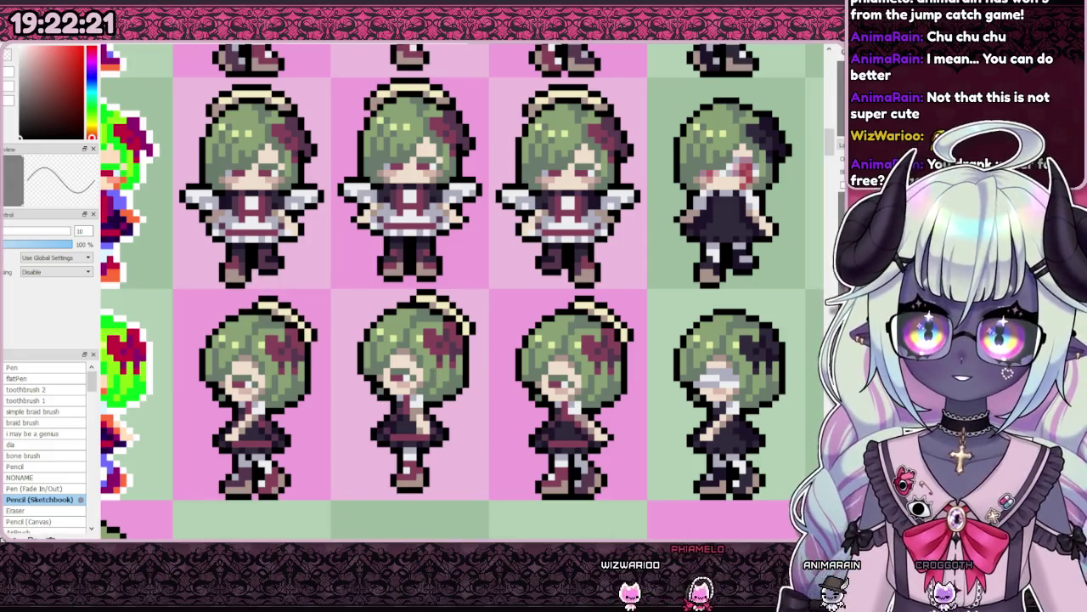
scroll(370, 385, "down", 3)
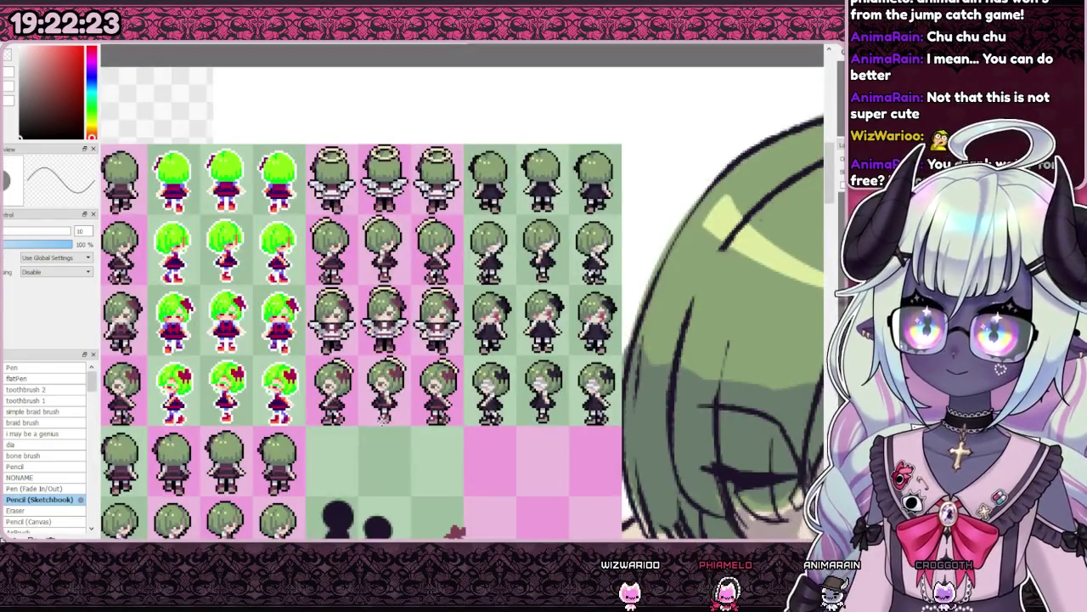
scroll(393, 412, "up", 3)
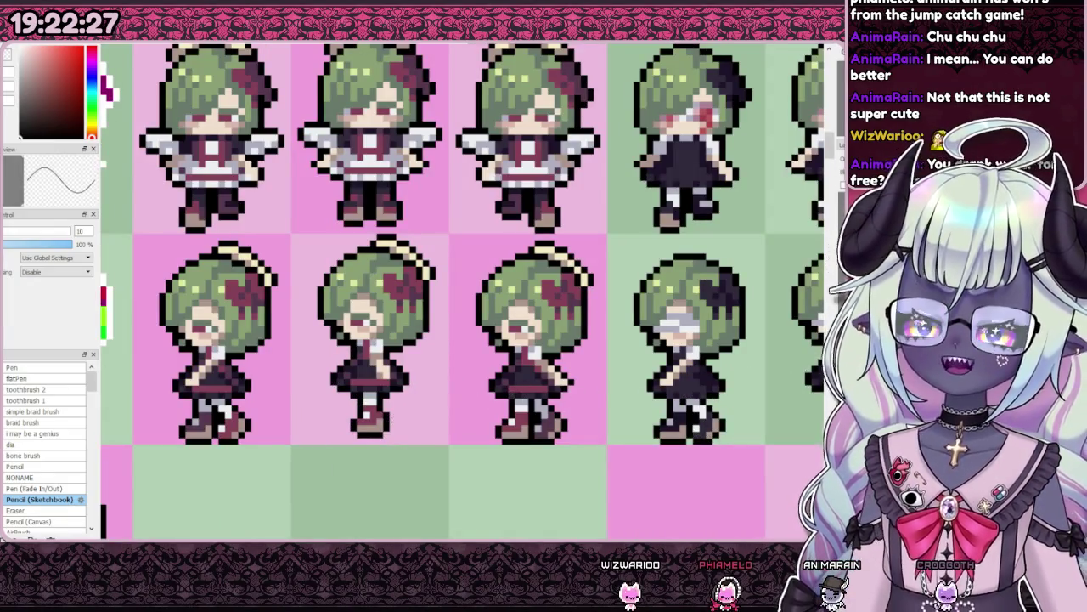
- Paint a light strip across the left halo sprite's dark skirt
scroll(197, 399, "up", 2)
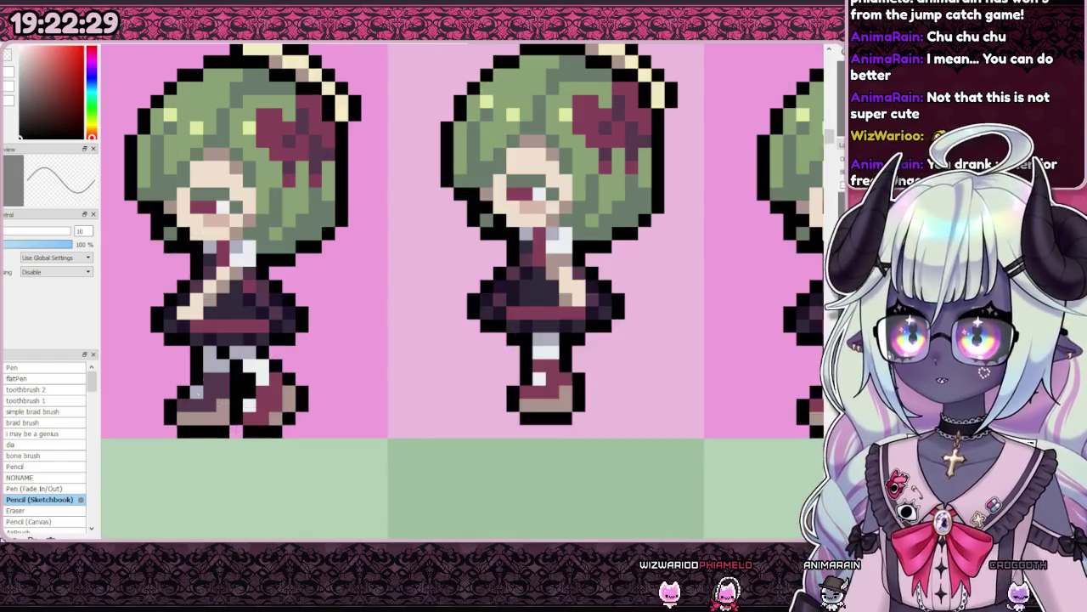
scroll(197, 399, "up", 1)
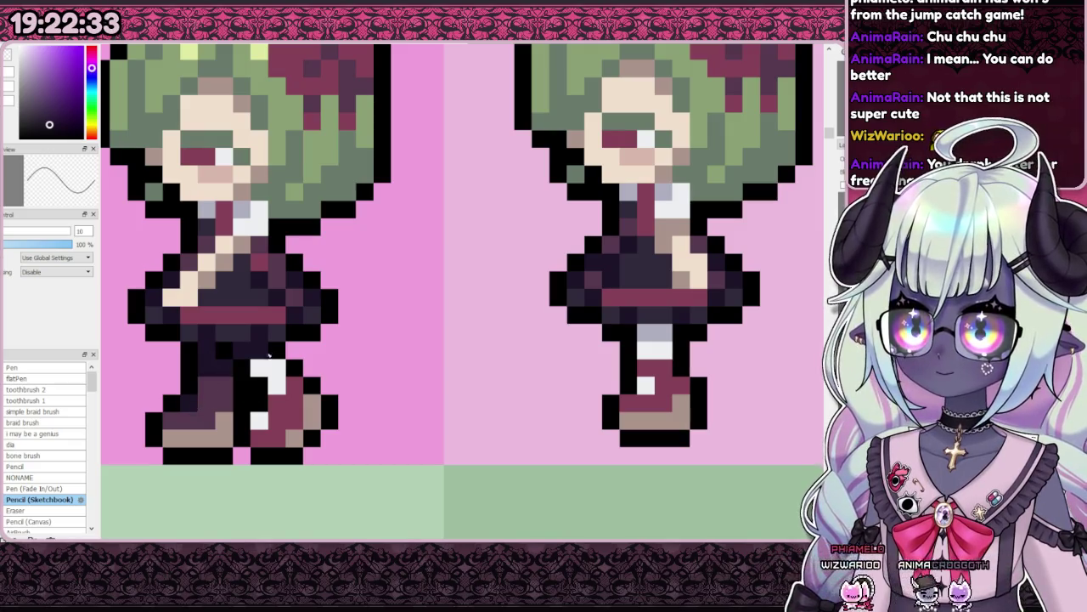
scroll(262, 422, "down", 2)
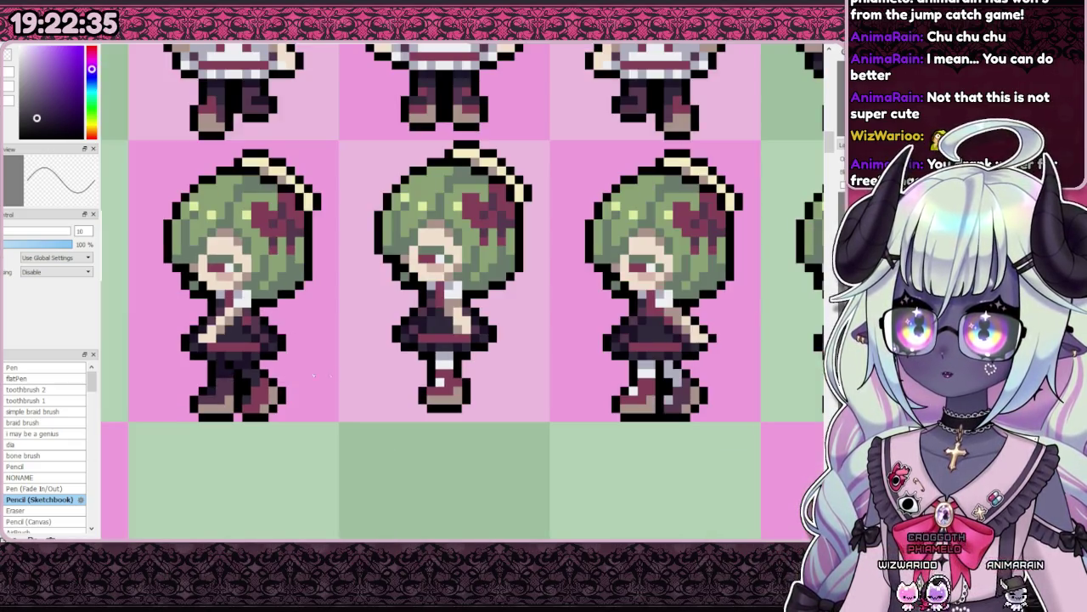
scroll(428, 383, "up", 3)
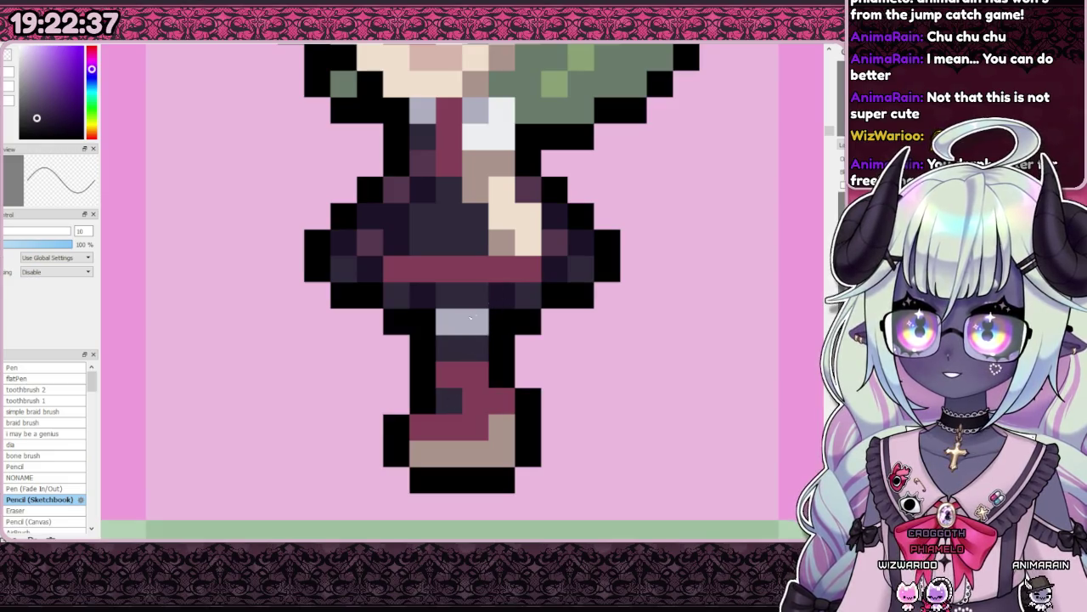
scroll(422, 375, "down", 3)
scroll(385, 374, "up", 3)
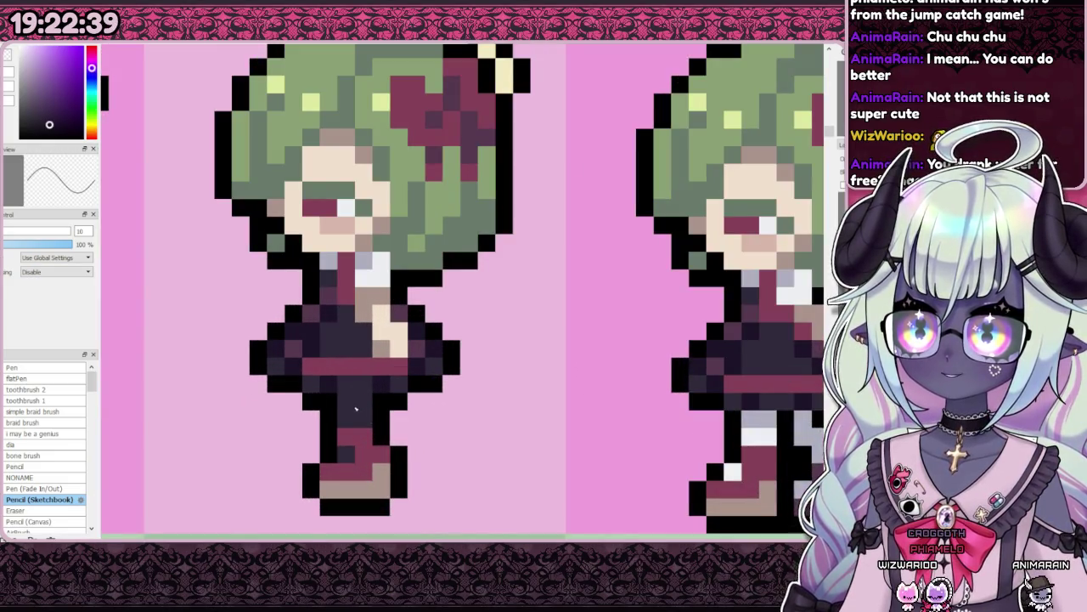
scroll(368, 395, "down", 3)
scroll(489, 385, "up", 3)
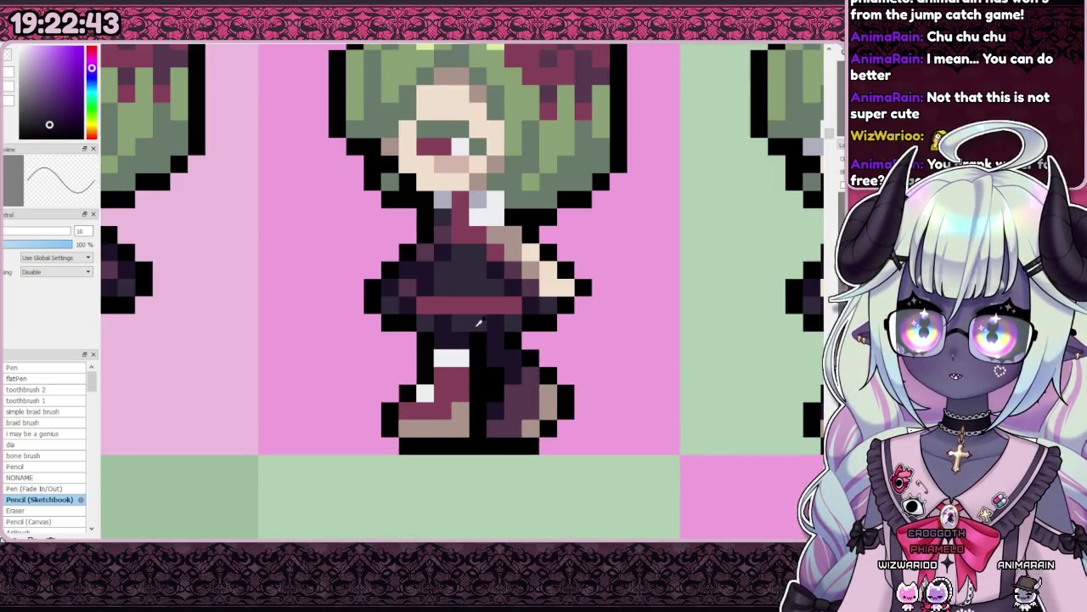
scroll(437, 399, "down", 2)
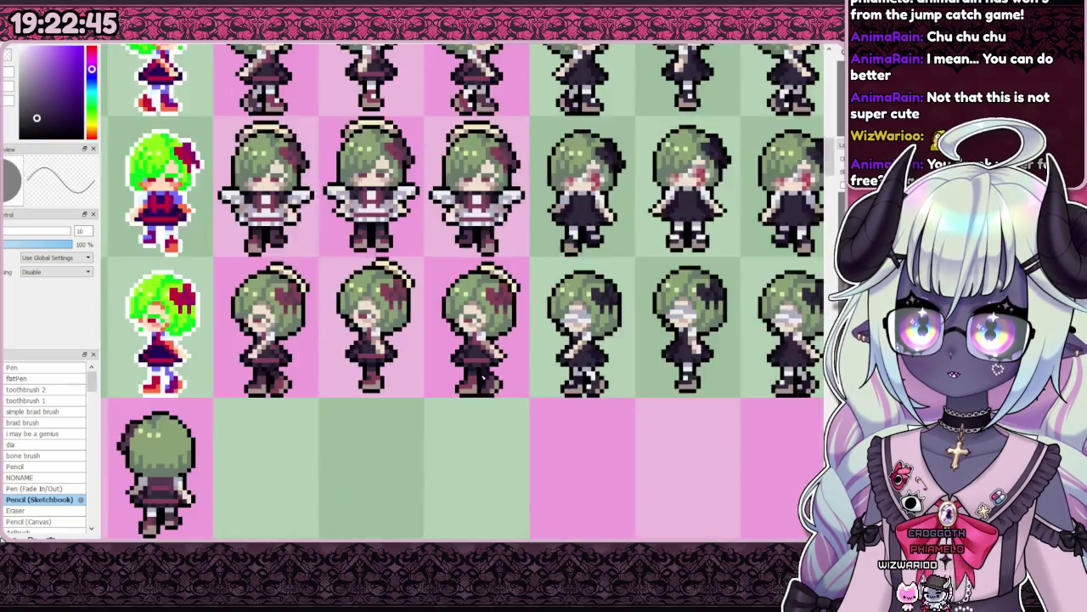
scroll(438, 399, "down", 1)
scroll(363, 361, "up", 2)
scroll(392, 380, "up", 1)
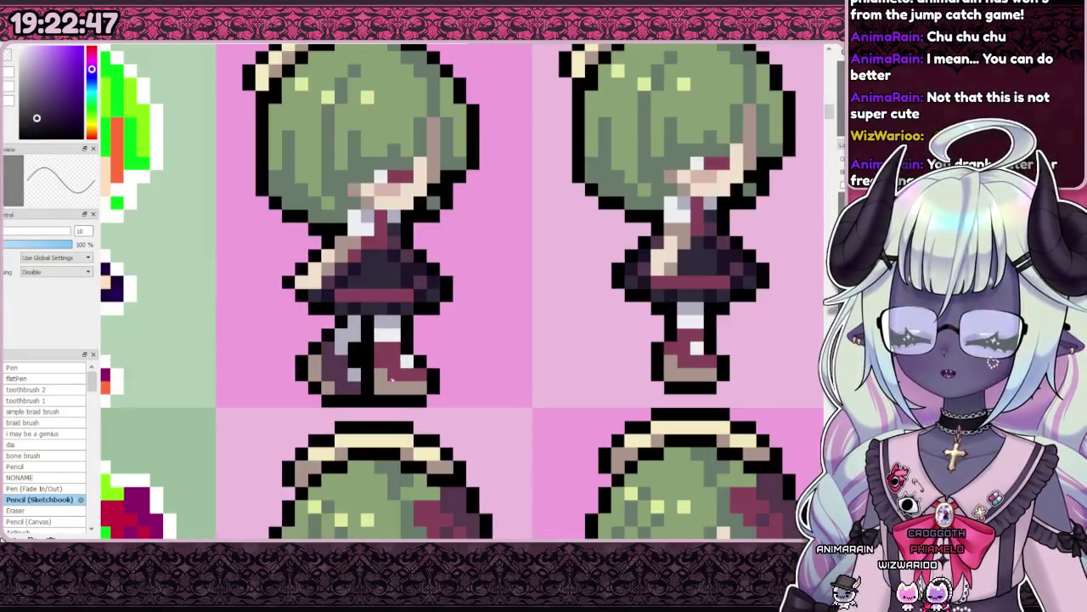
scroll(402, 333, "down", 3)
scroll(376, 376, "up", 2)
scroll(376, 376, "up", 1)
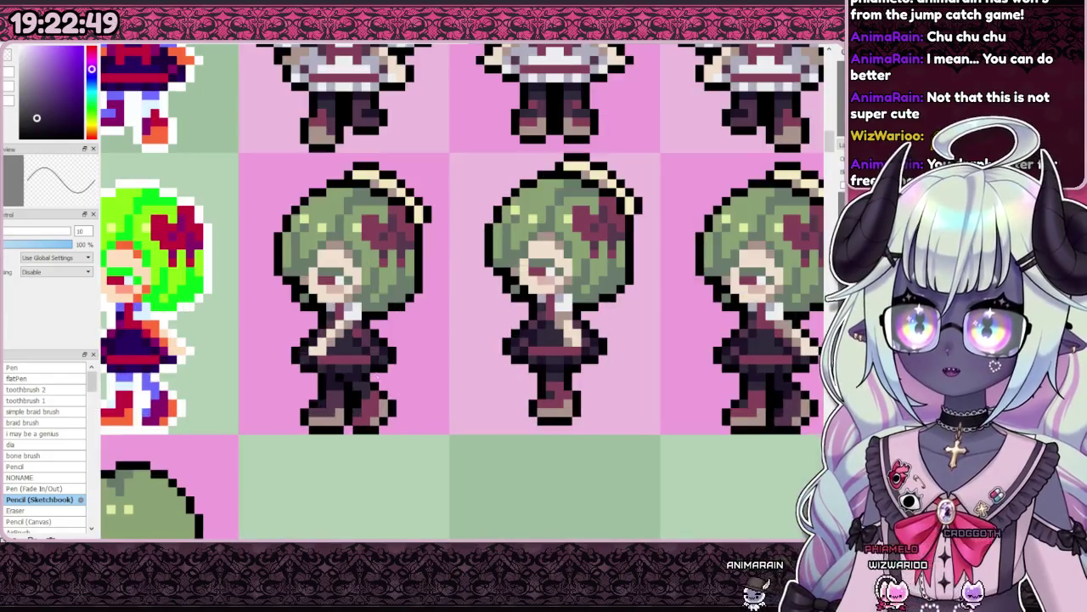
scroll(354, 321, "up", 1)
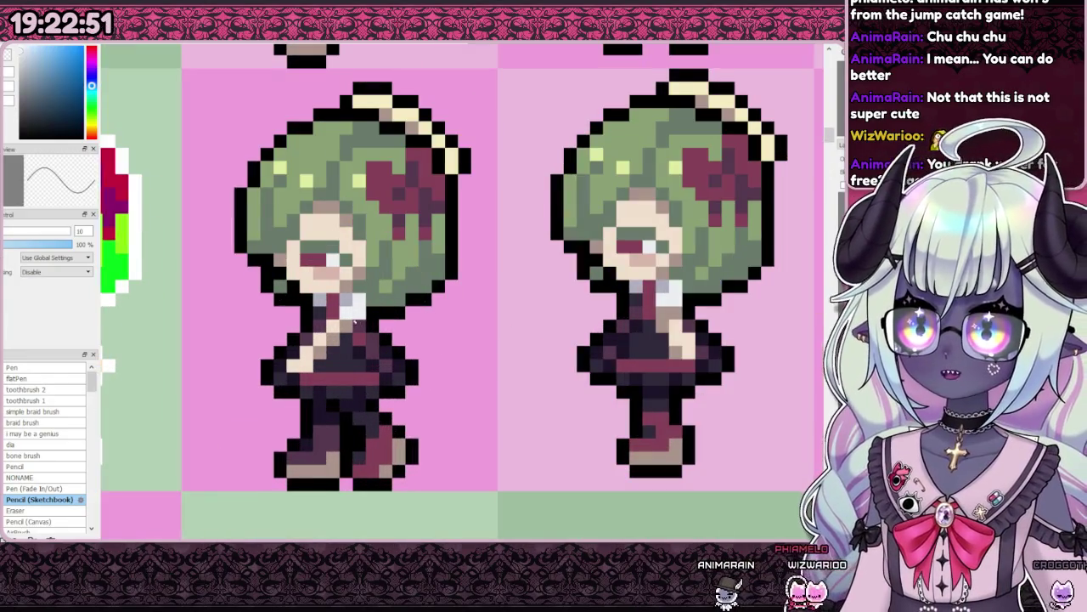
mouse_move(374, 392)
left_mouse_down()
mouse_move(330, 392)
mouse_move(356, 367)
left_mouse_up()
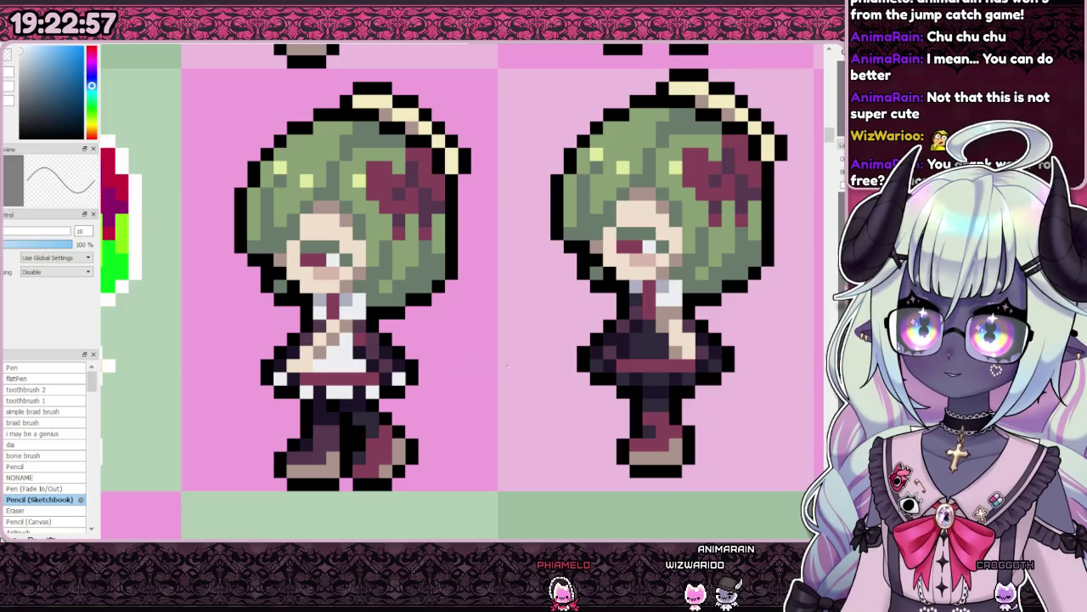
- Sample the light apron colour from the sprite
left_click(355, 293, "alt")
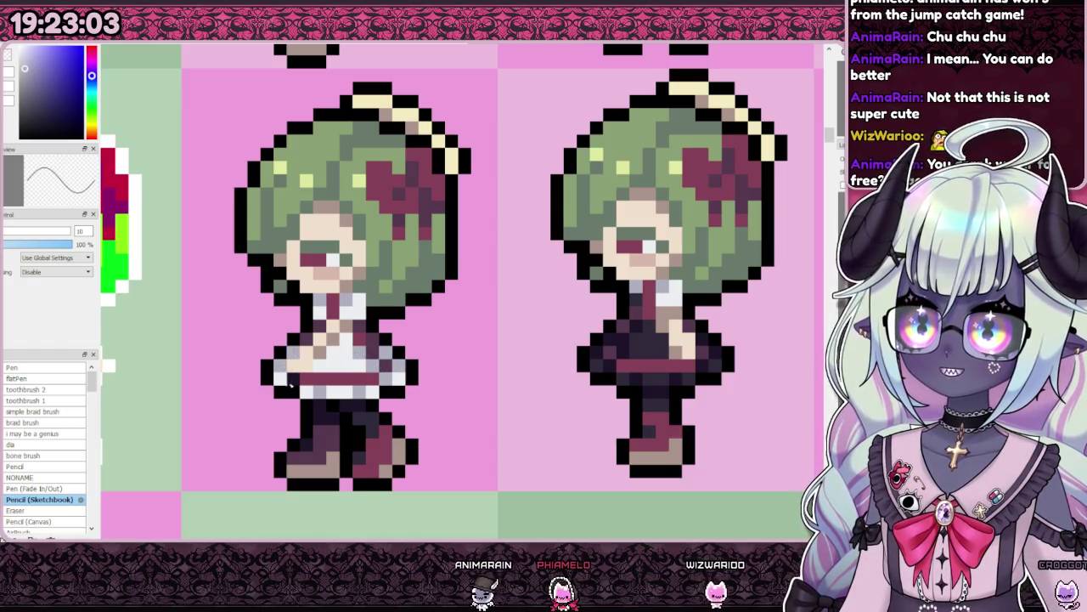
scroll(357, 353, "down", 3)
scroll(434, 330, "up", 2)
scroll(434, 330, "up", 2)
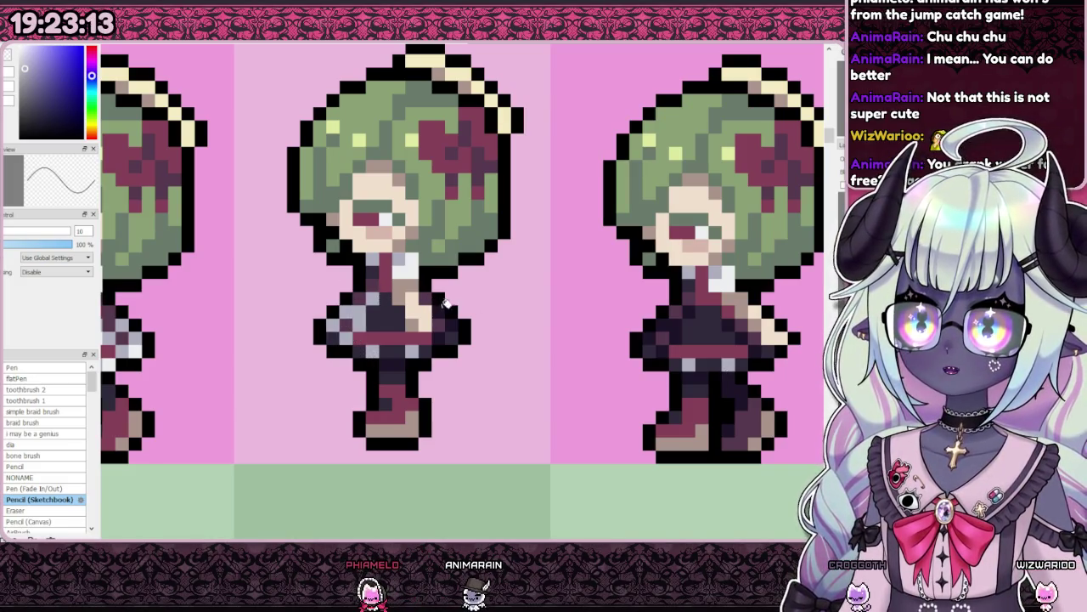
- Undo the last stroke, then paint the torso and below-waistband pixels white
scroll(365, 301, "down", 3)
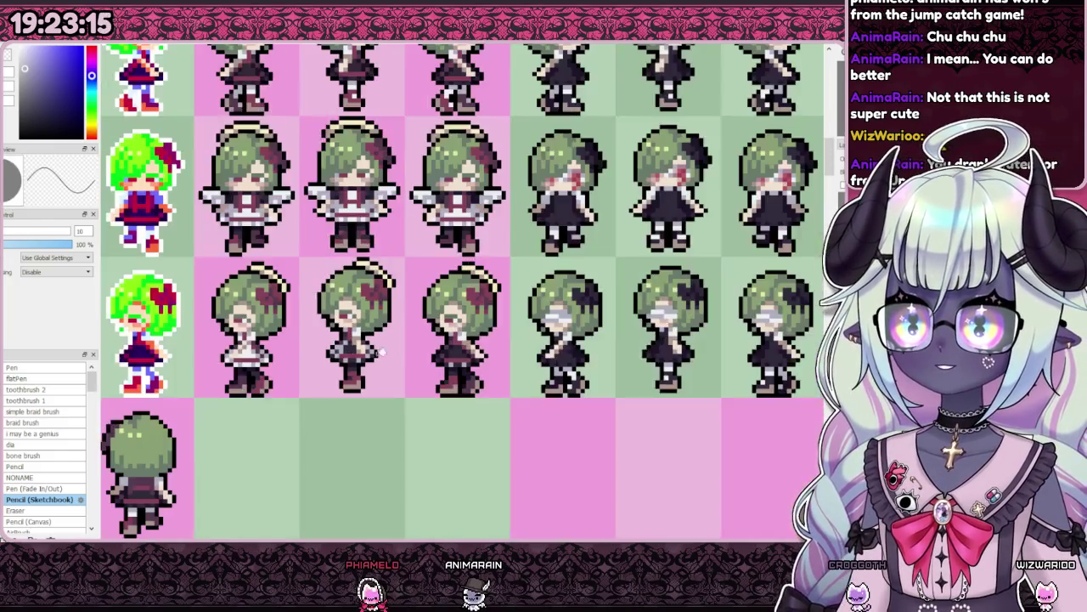
scroll(574, 359, "up", 3)
scroll(442, 358, "up", 1)
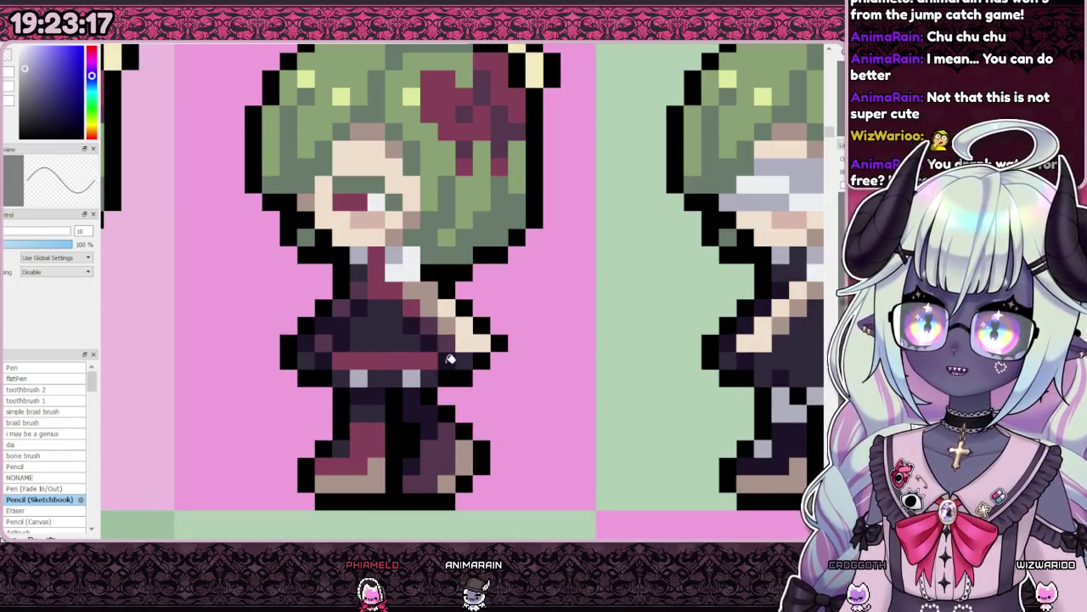
key("ctrl+z")
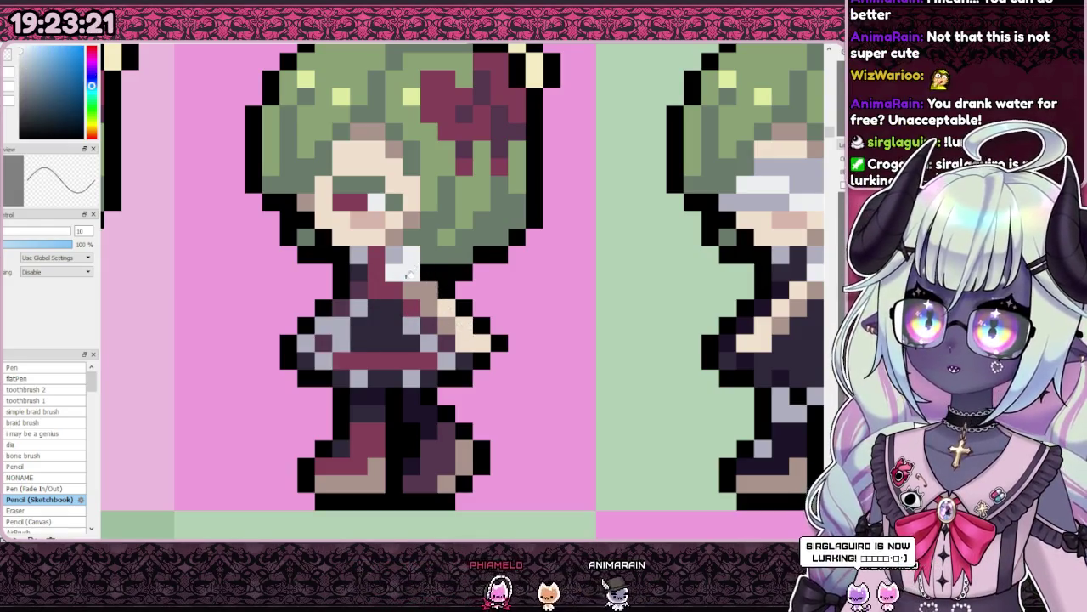
left_click_drag(408, 340, 371, 270)
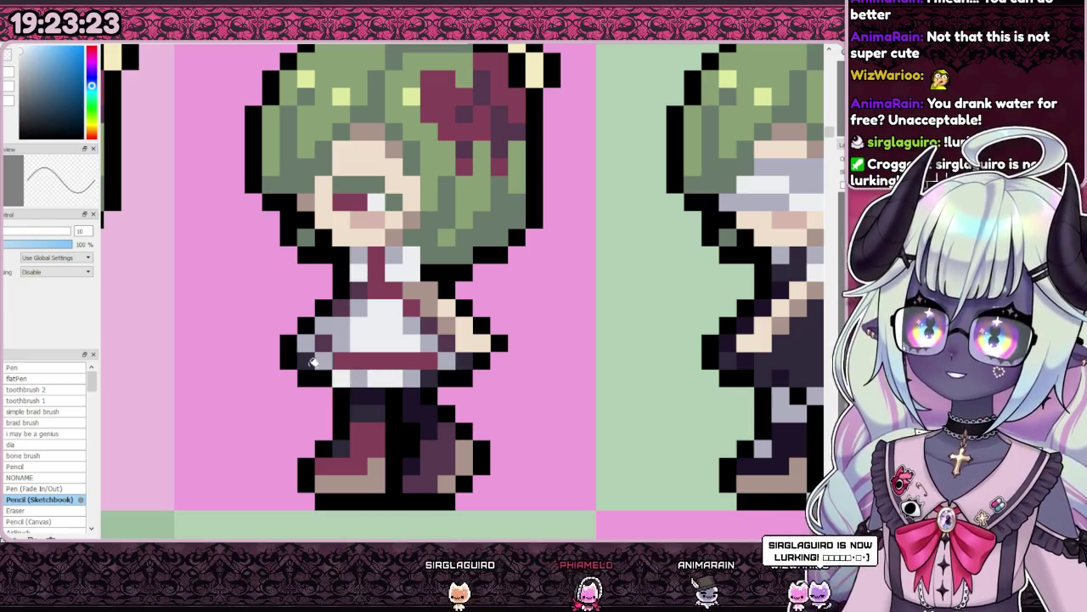
scroll(450, 365, "down", 3)
scroll(315, 323, "up", 3)
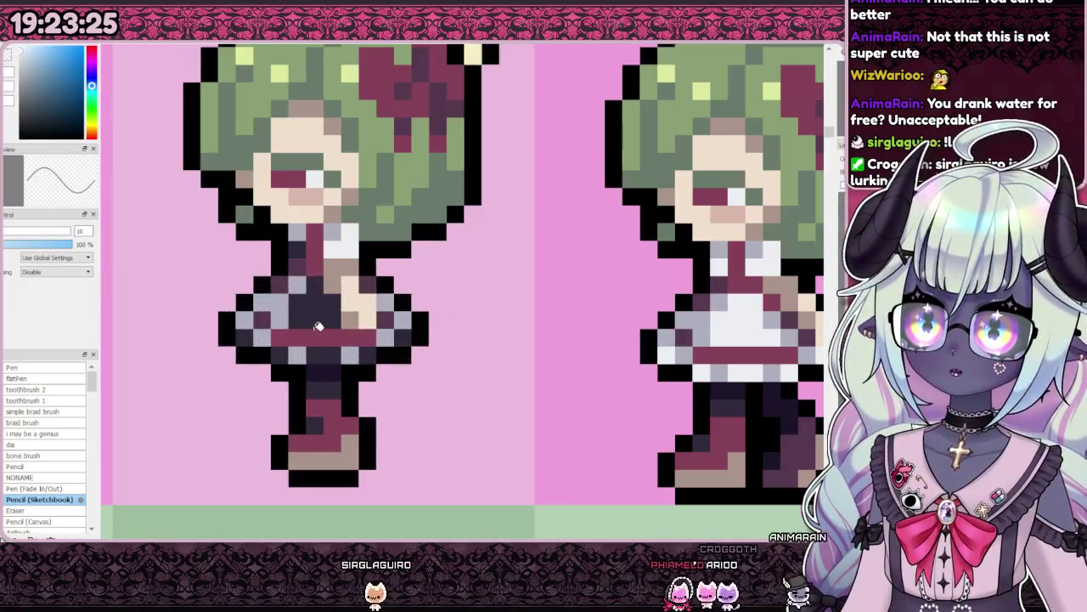
left_click_drag(310, 353, 340, 354)
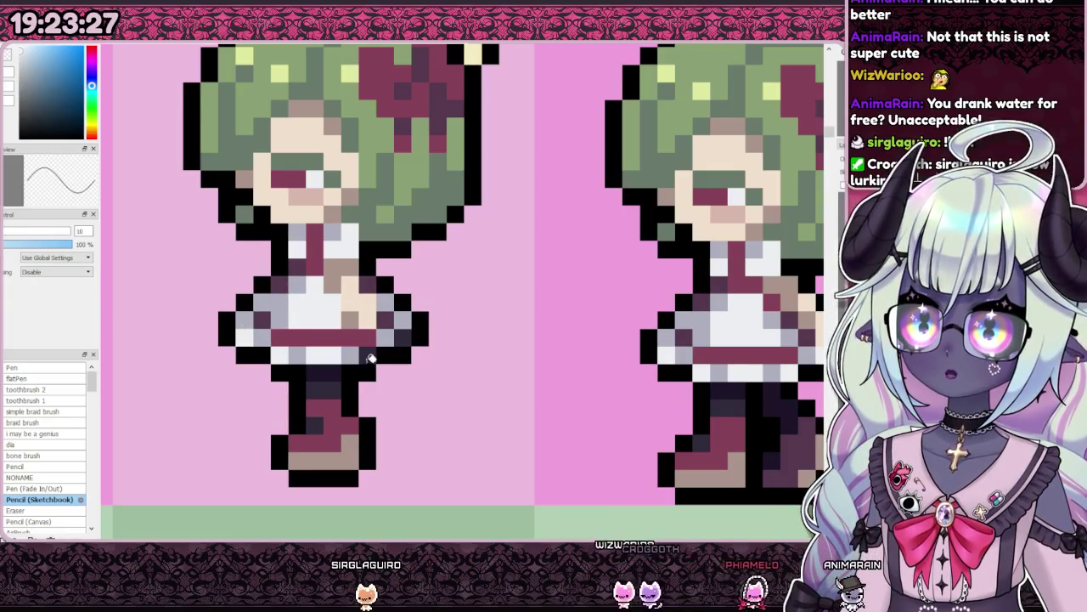
scroll(403, 340, "down", 2)
scroll(403, 357, "down", 1)
scroll(404, 382, "up", 1)
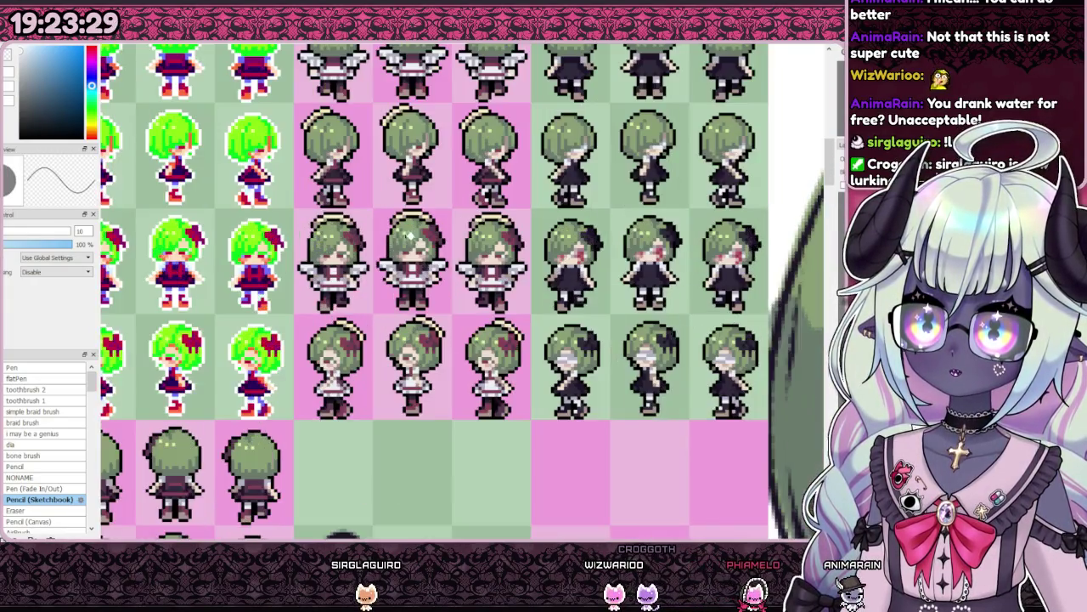
scroll(404, 414, "up", 1)
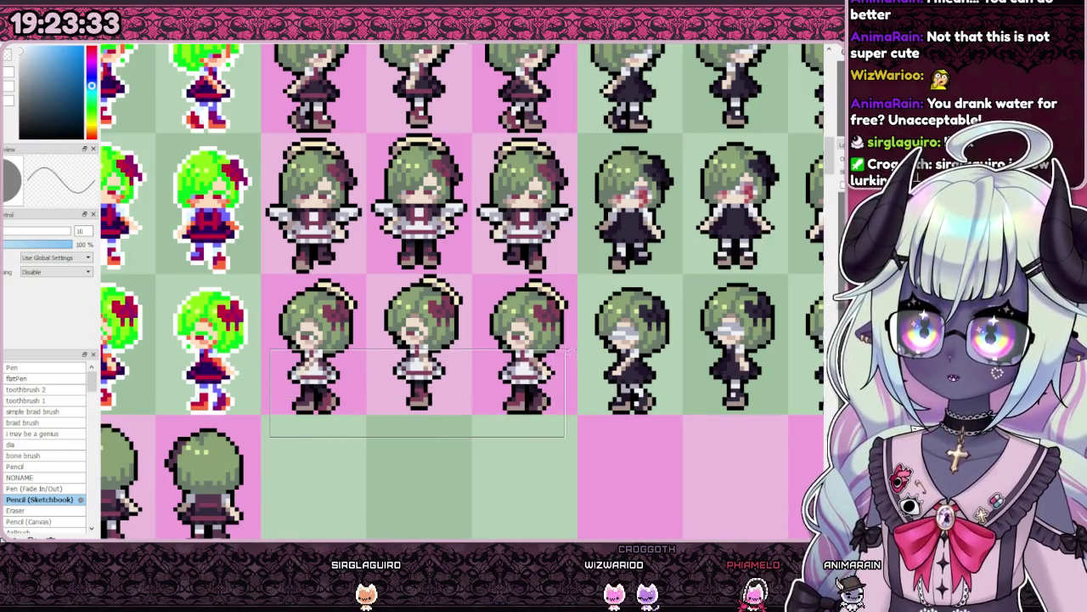
left_click_drag(571, 356, 573, 363)
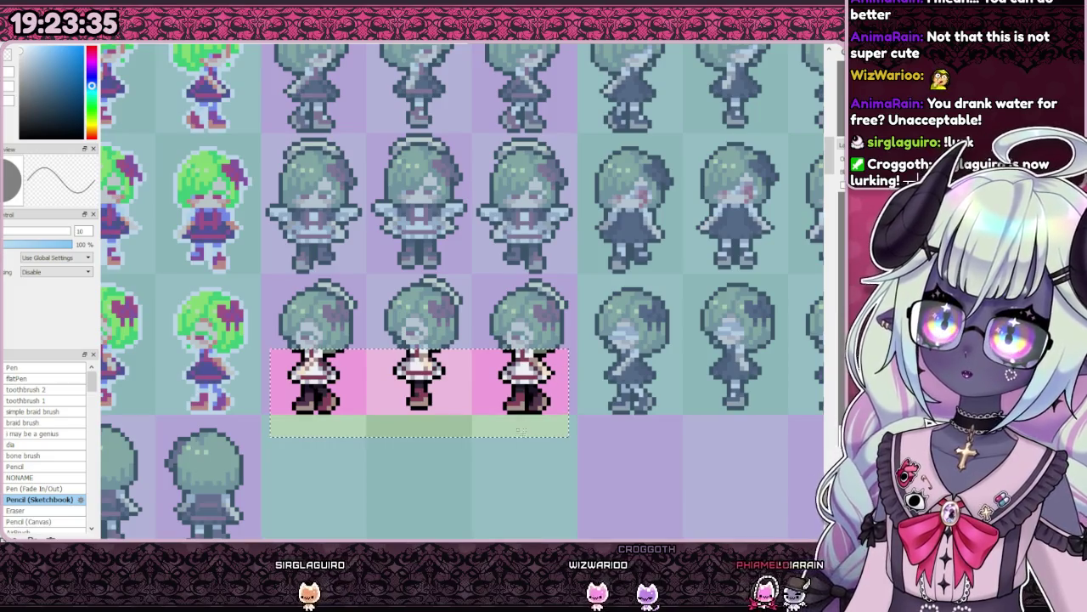
key("ctrl+d")
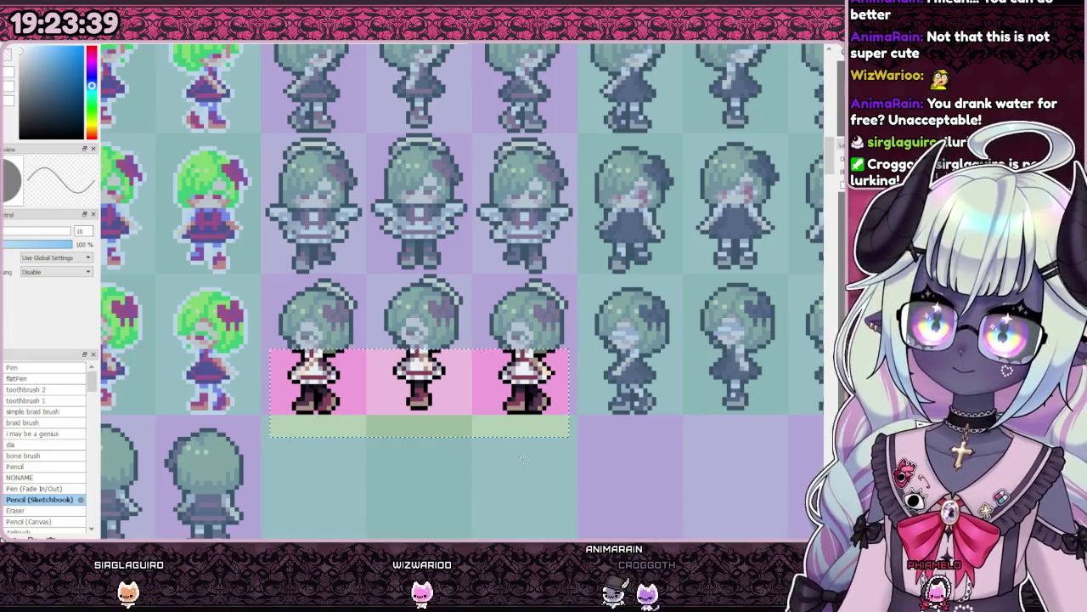
key("ctrl+t")
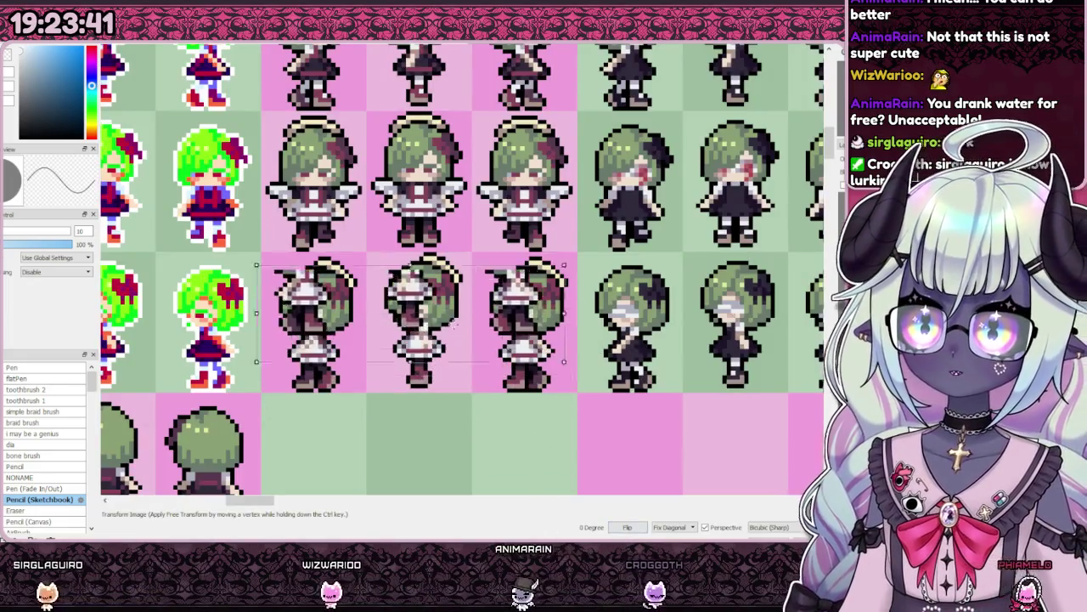
left_click_drag(419, 369, 437, 306)
scroll(438, 327, "down", 1)
mouse_move(450, 265)
left_mouse_down()
mouse_move(473, 187)
mouse_move(458, 180)
left_mouse_up()
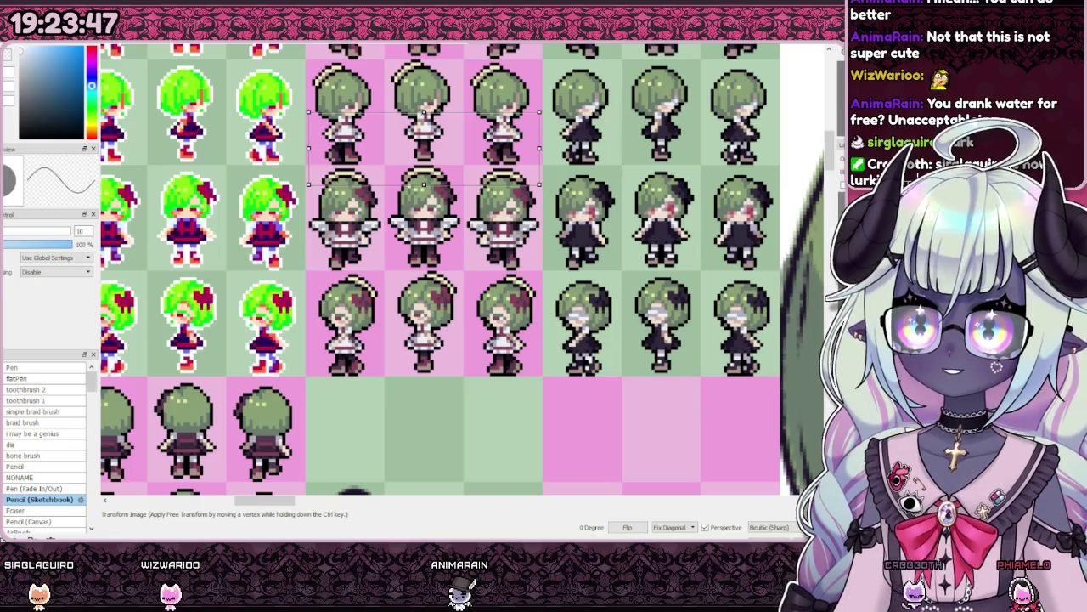
key("Escape")
key("ctrl+d")
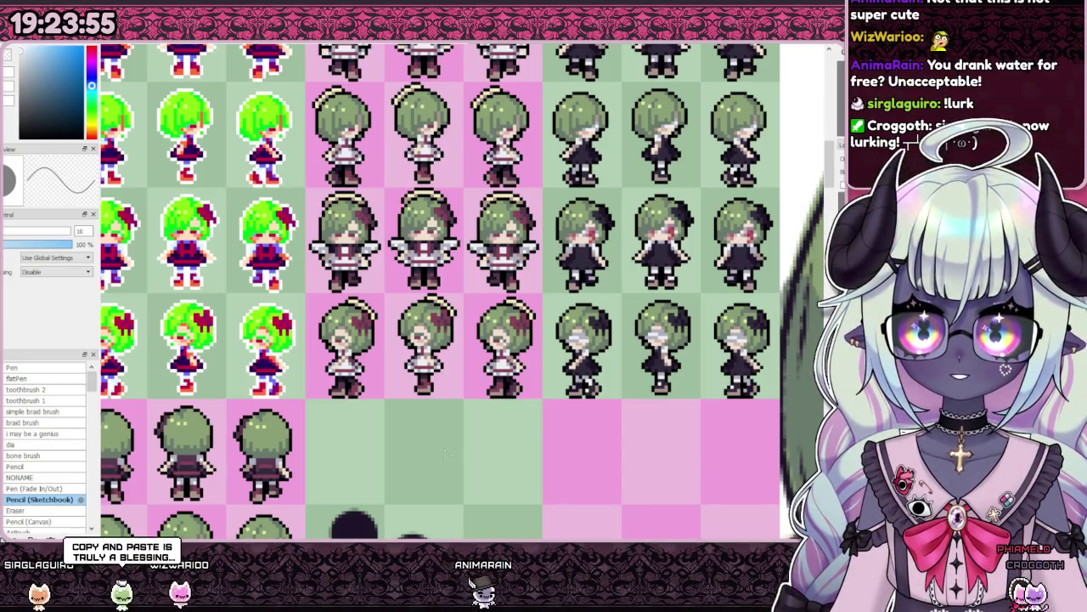
scroll(358, 441, "down", 2)
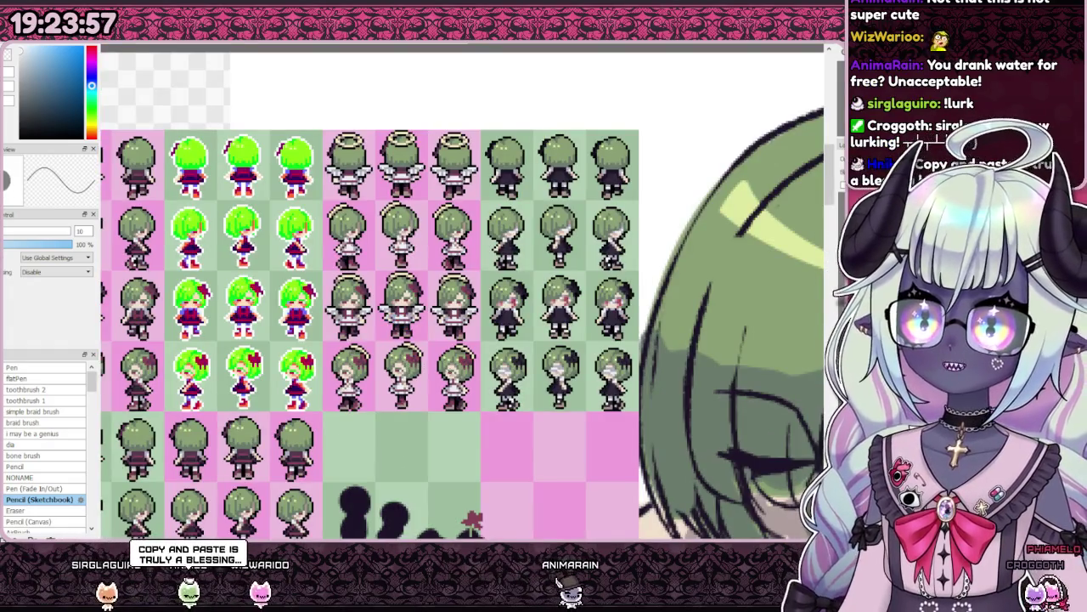
scroll(379, 268, "up", 2)
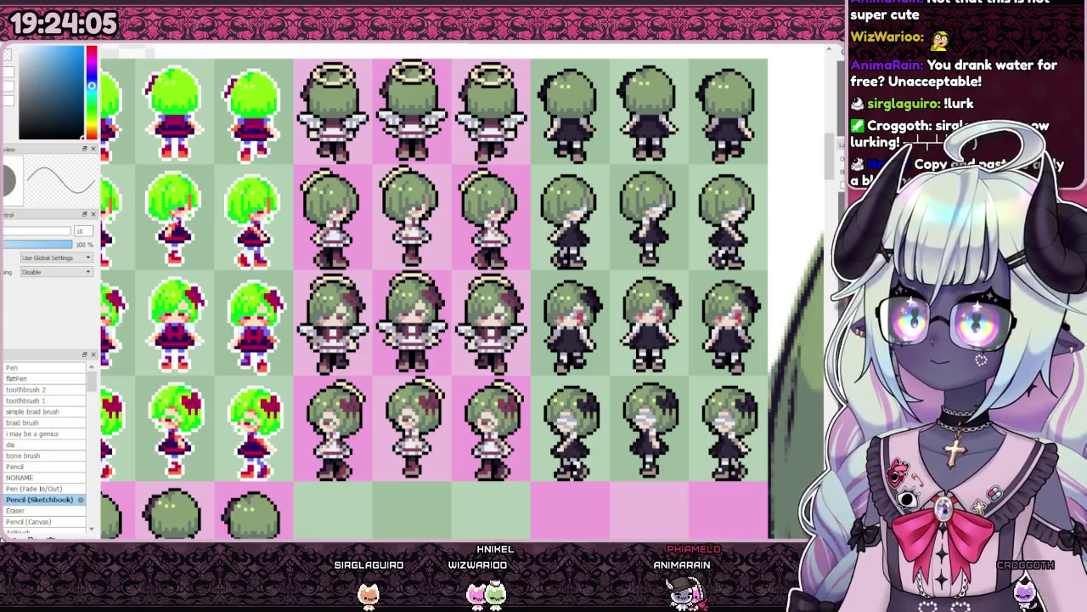
scroll(484, 289, "up", 2)
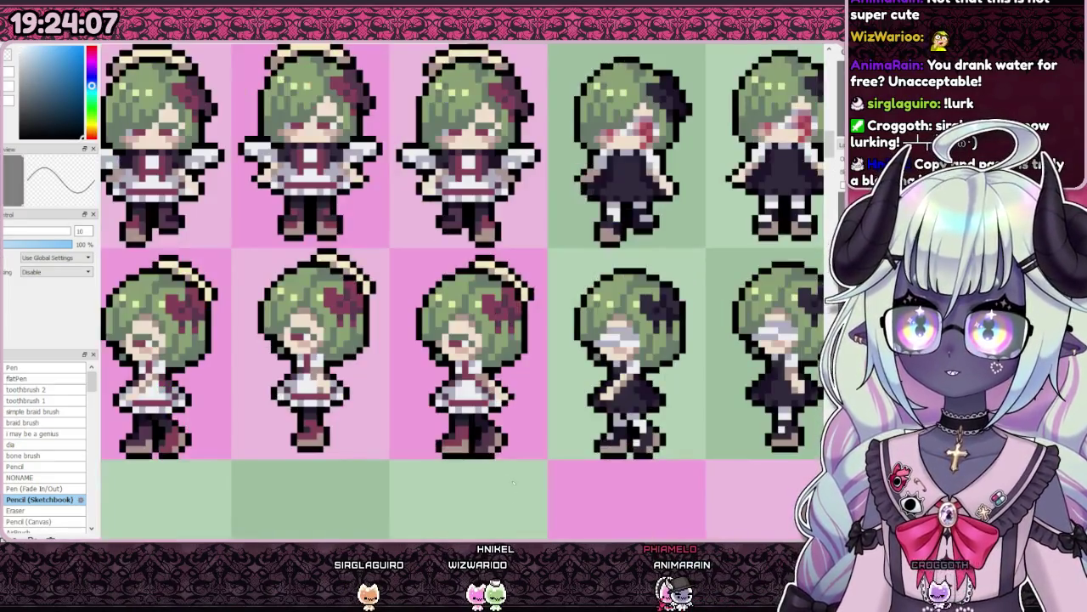
scroll(484, 289, "down", 4)
scroll(484, 289, "up", 4)
scroll(484, 289, "up", 1)
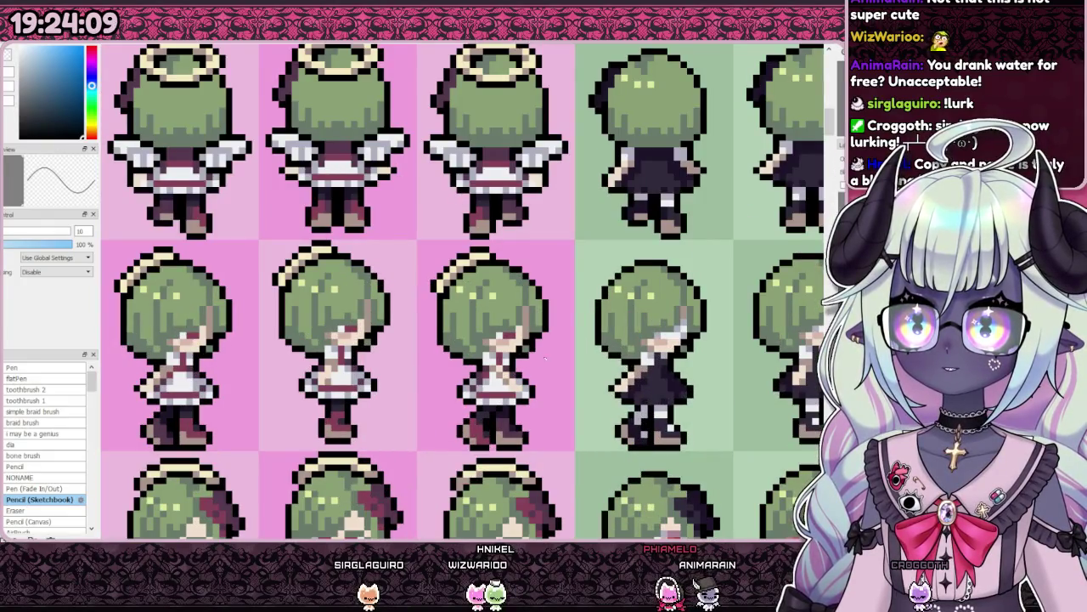
scroll(484, 289, "down", 1)
scroll(484, 289, "down", 2)
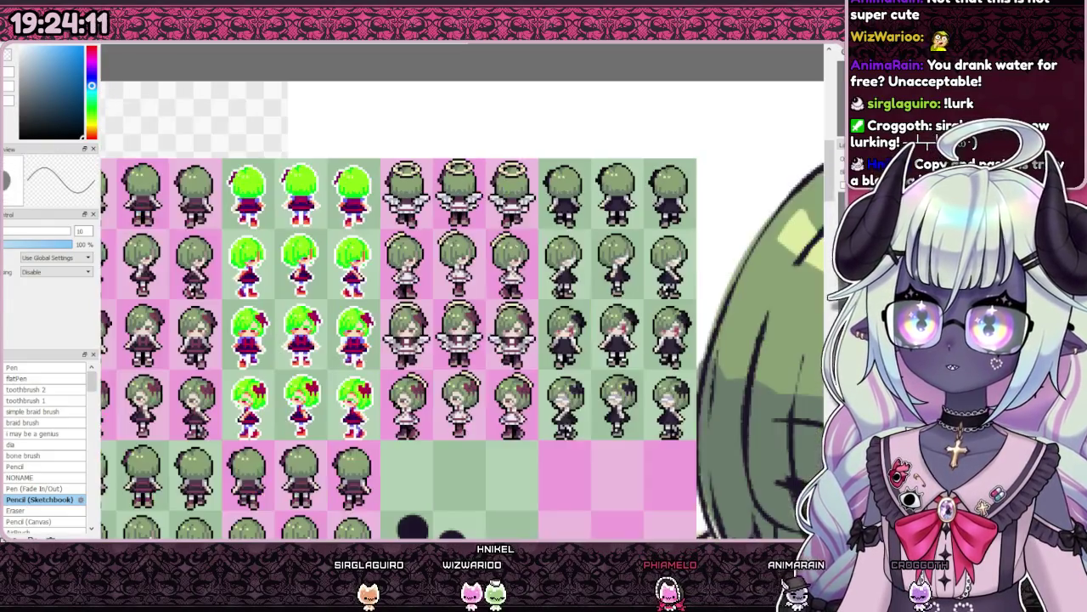
scroll(484, 289, "up", 2)
scroll(484, 289, "down", 1)
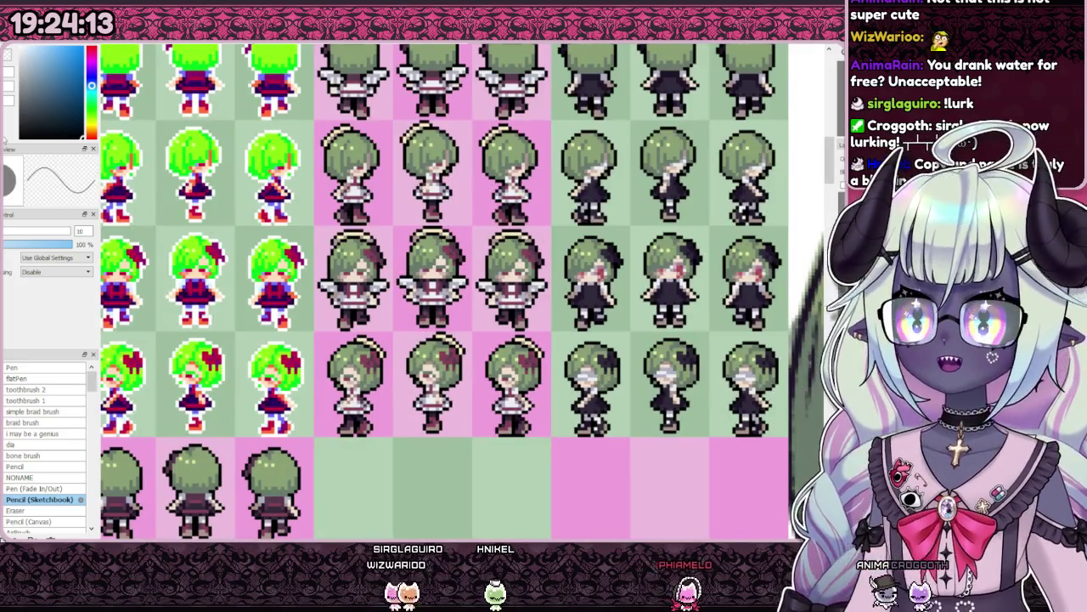
scroll(484, 289, "down", 1)
scroll(484, 288, "up", 2)
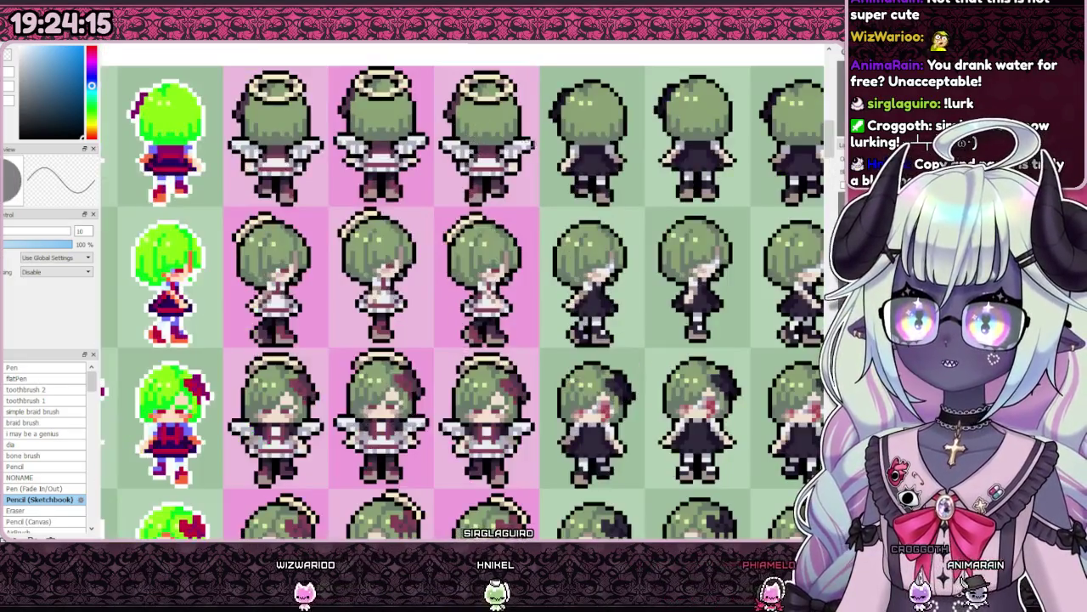
key("g")
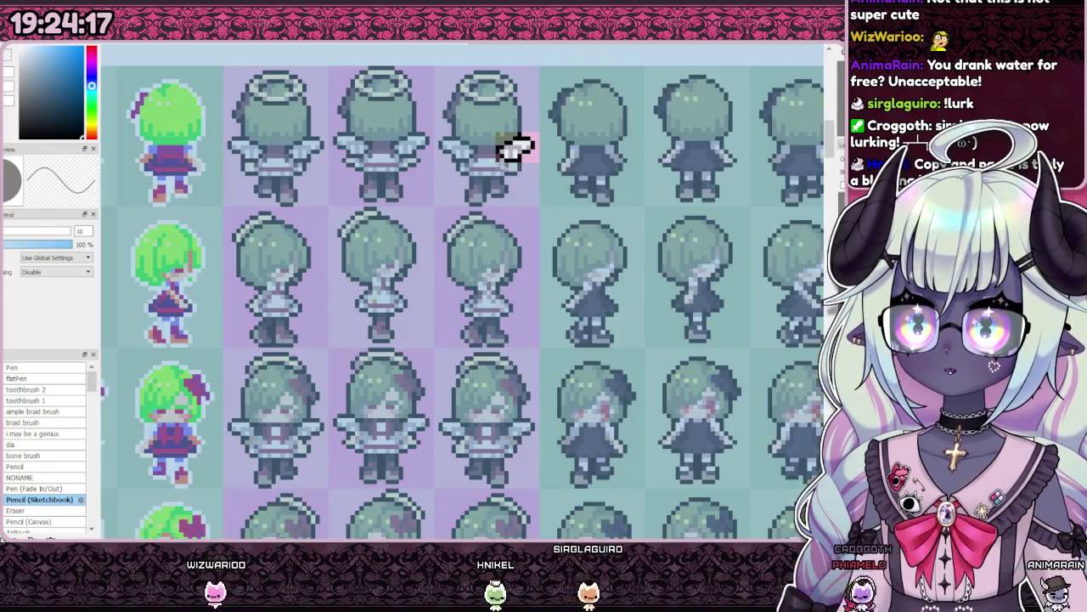
key("g")
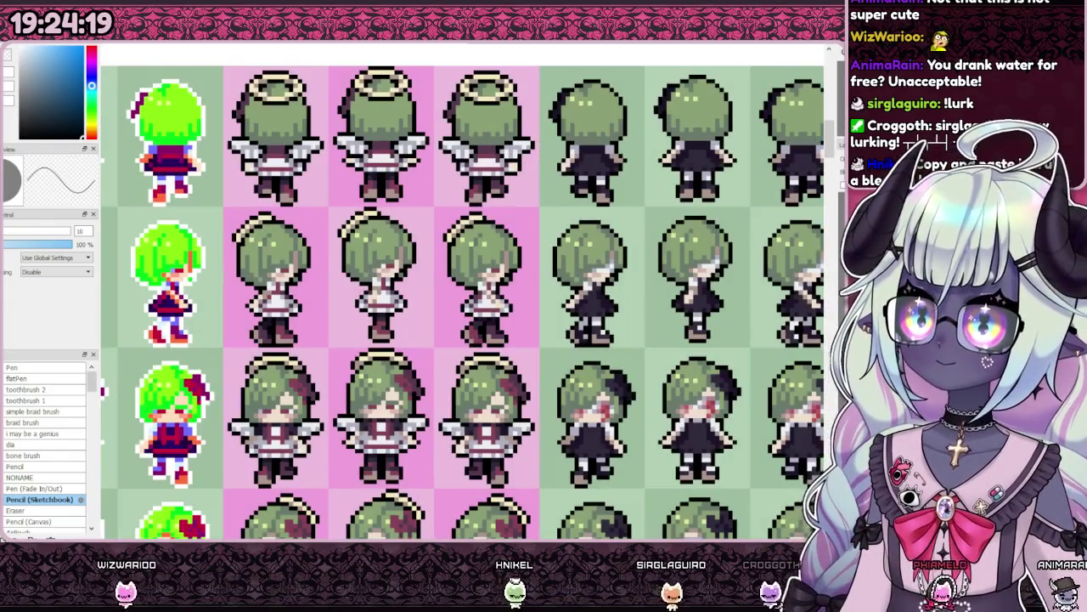
- Erase the top pixel row of the spare wing piece
scroll(273, 101, "down", 2)
scroll(439, 434, "up", 5)
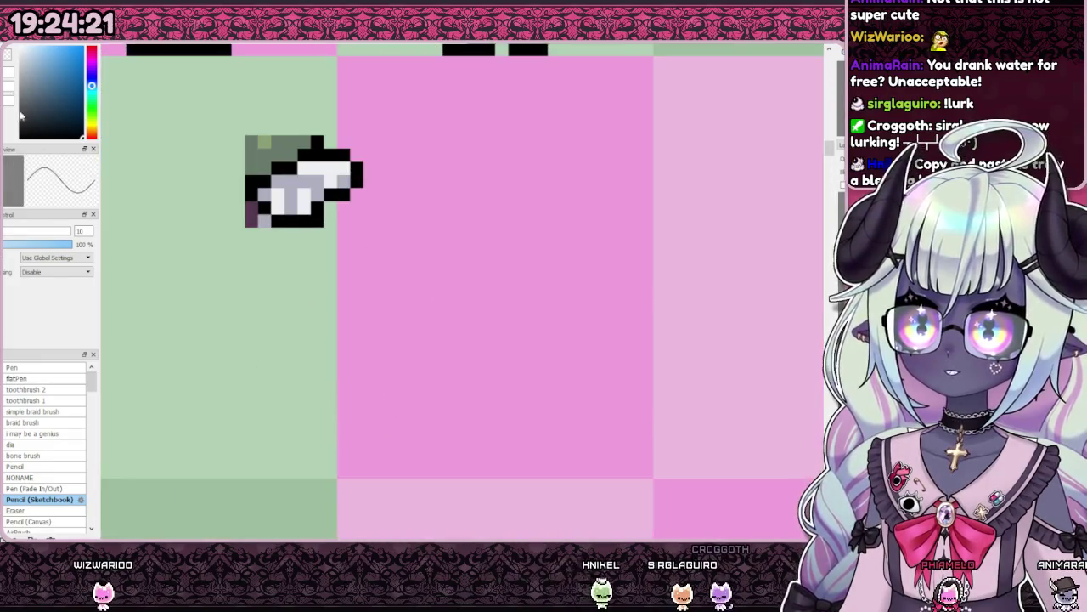
left_click_drag(323, 140, 225, 150)
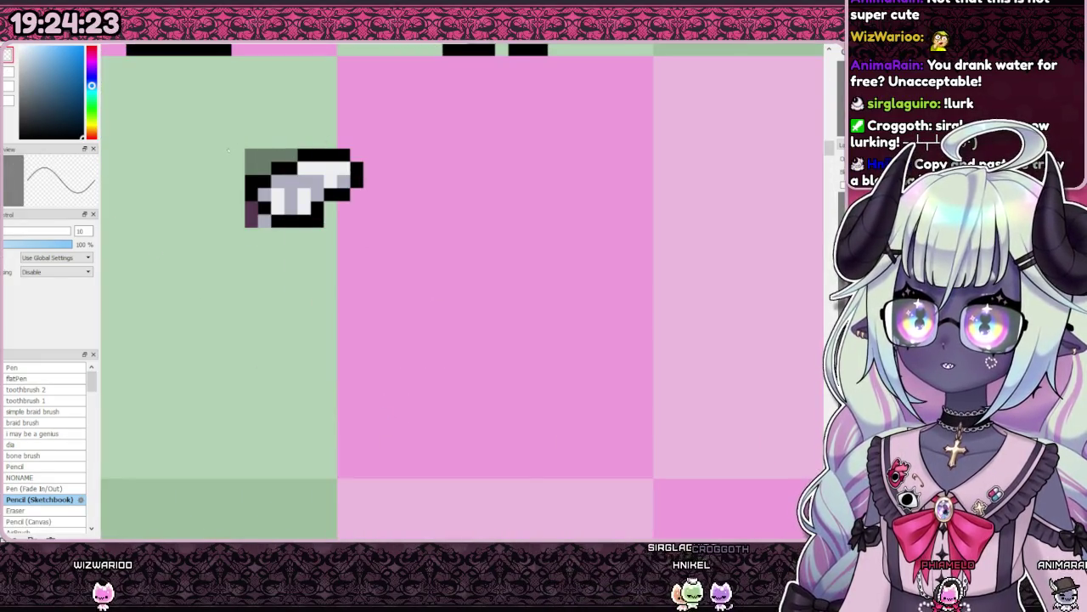
- Move the trimmed white wing onto the back of the last side-facing haloed angel sprite
scroll(384, 331, "down", 3)
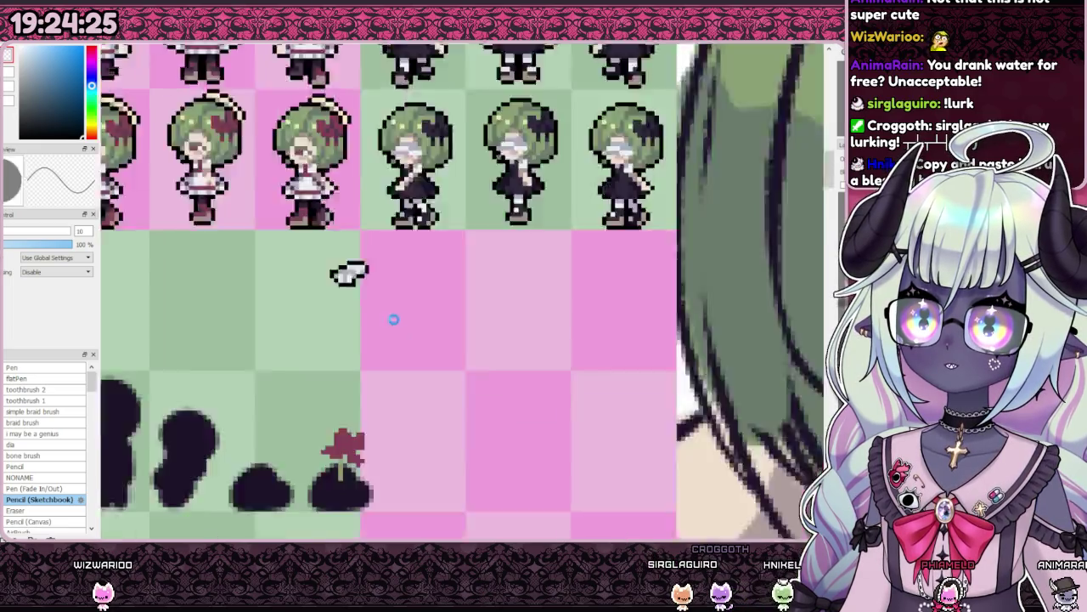
scroll(384, 332, "down", 2)
scroll(384, 331, "up", 1)
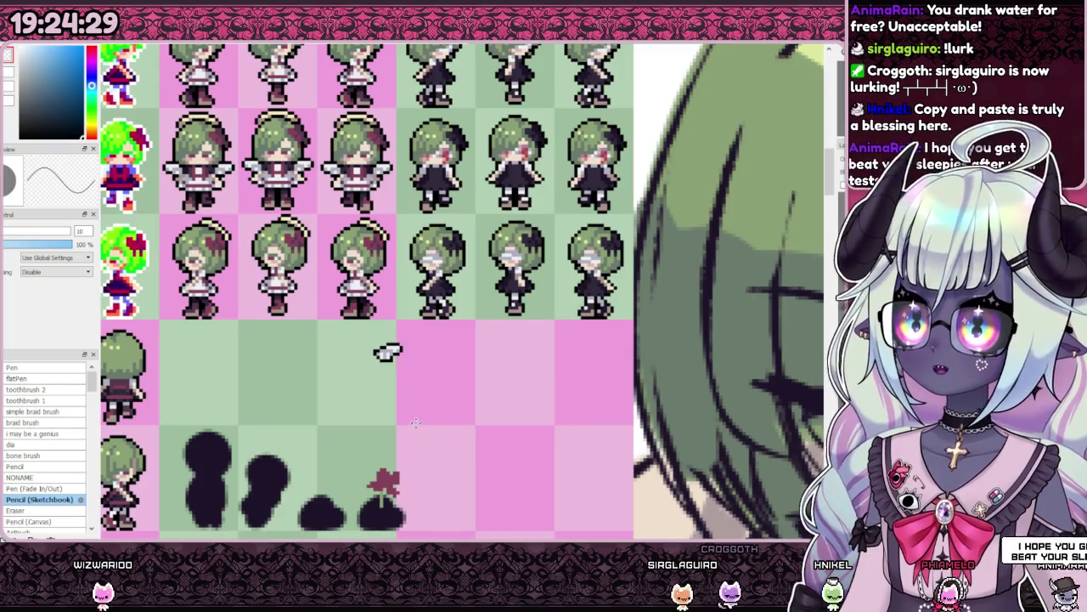
scroll(311, 266, "up", 1)
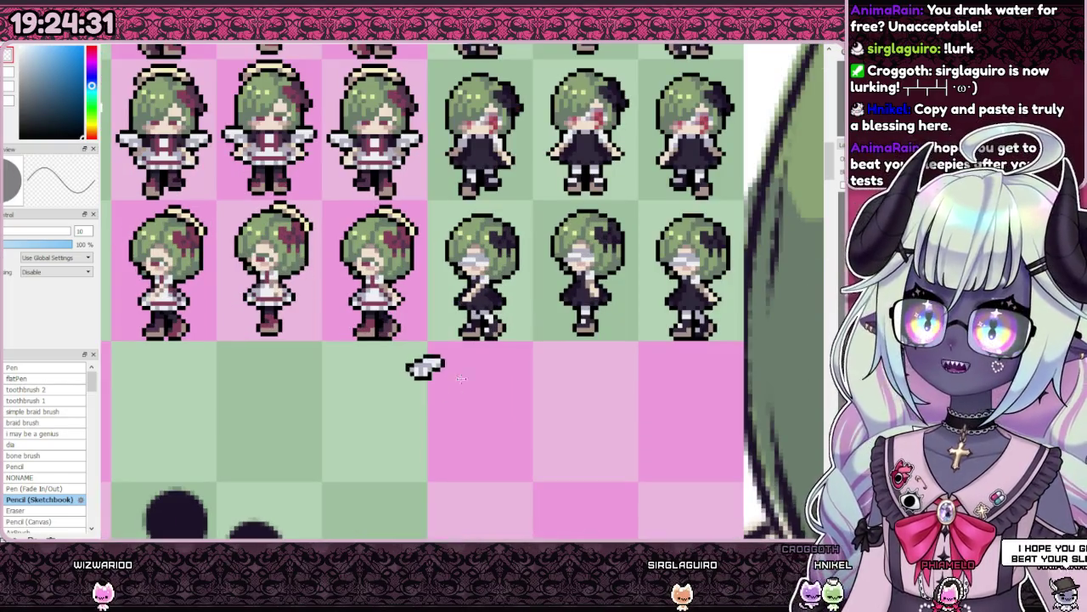
scroll(442, 336, "down", 1)
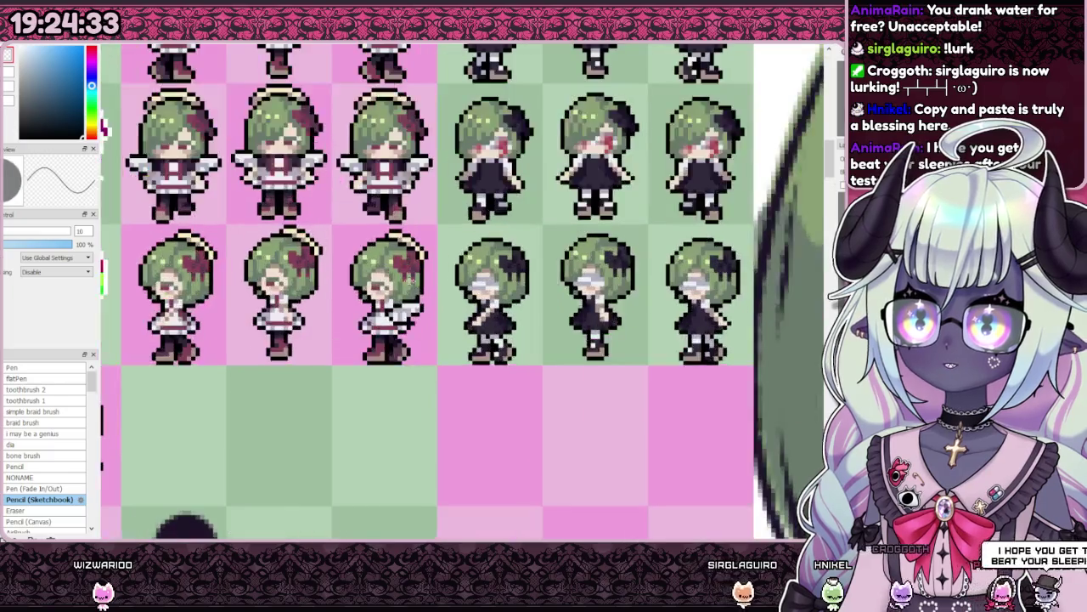
scroll(442, 335, "down", 1)
scroll(411, 172, "up", 2)
scroll(410, 172, "up", 1)
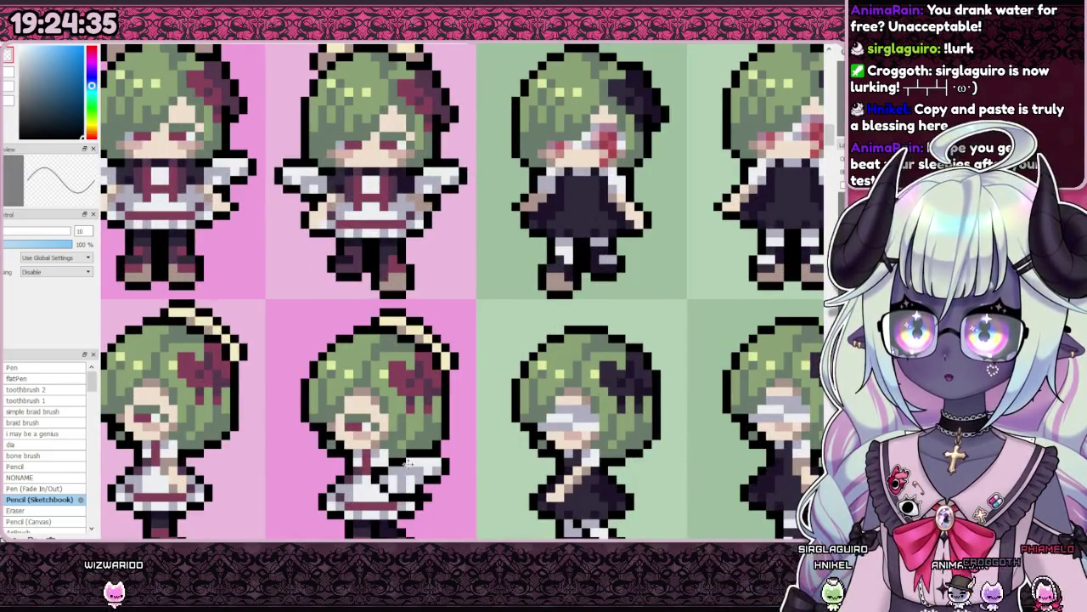
scroll(417, 453, "down", 2)
scroll(417, 454, "up", 2)
left_click_drag(426, 427, 422, 429)
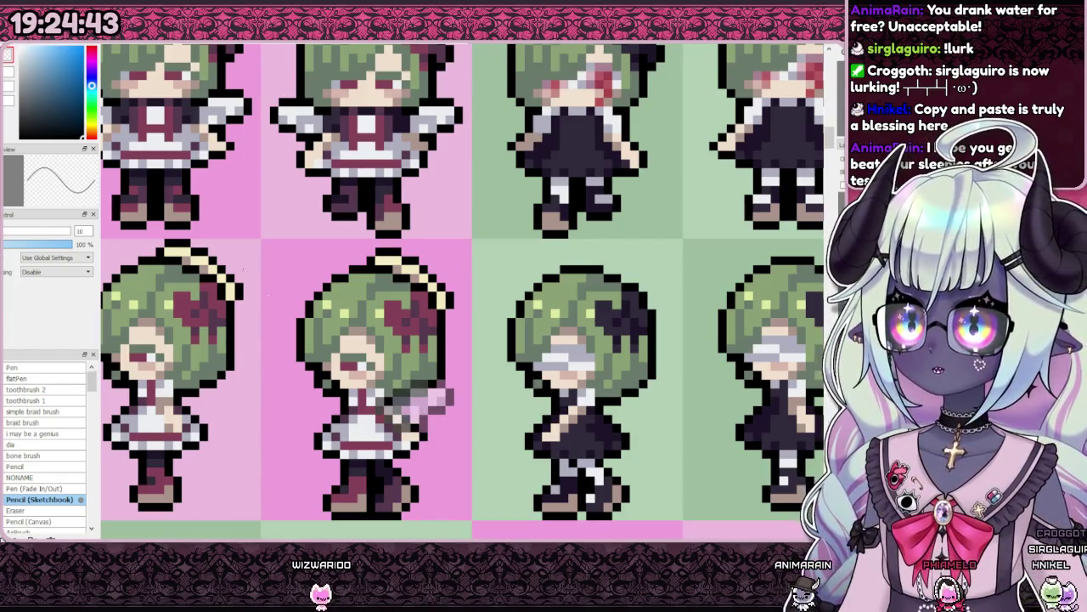
- Settle the adjusted wing on the sprite's arm and keep the wing beside the second sprite
scroll(367, 420, "up", 2)
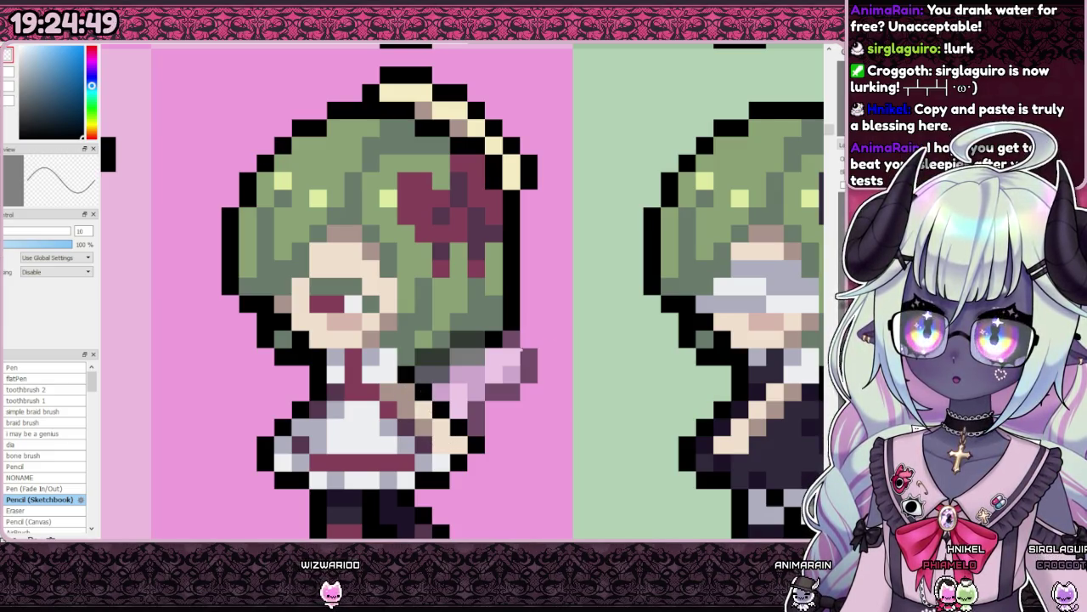
key("ctrl+z")
scroll(459, 289, "down", 3)
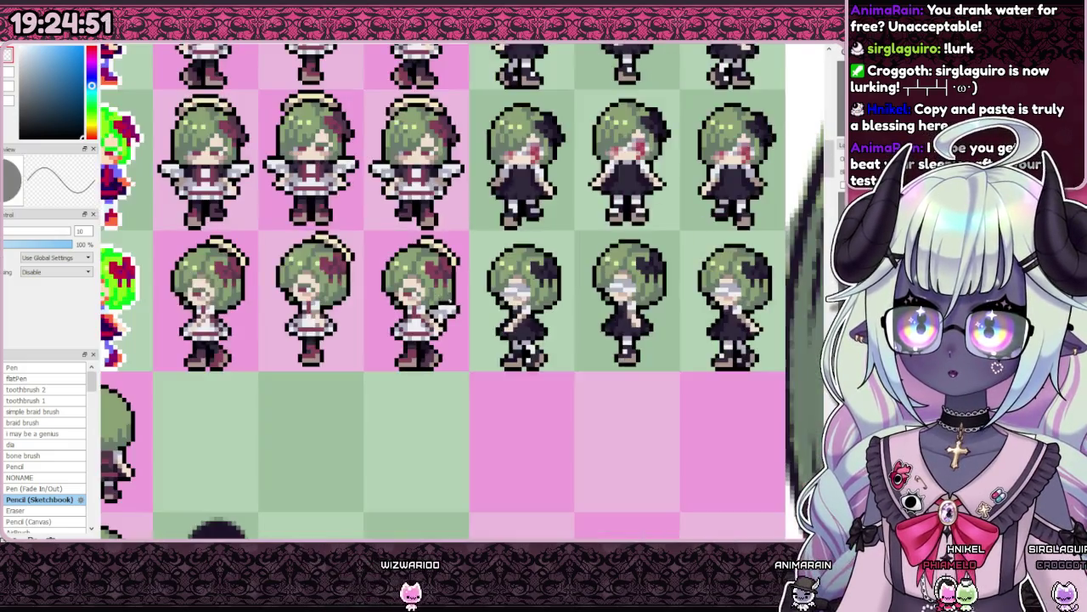
scroll(459, 288, "down", 3)
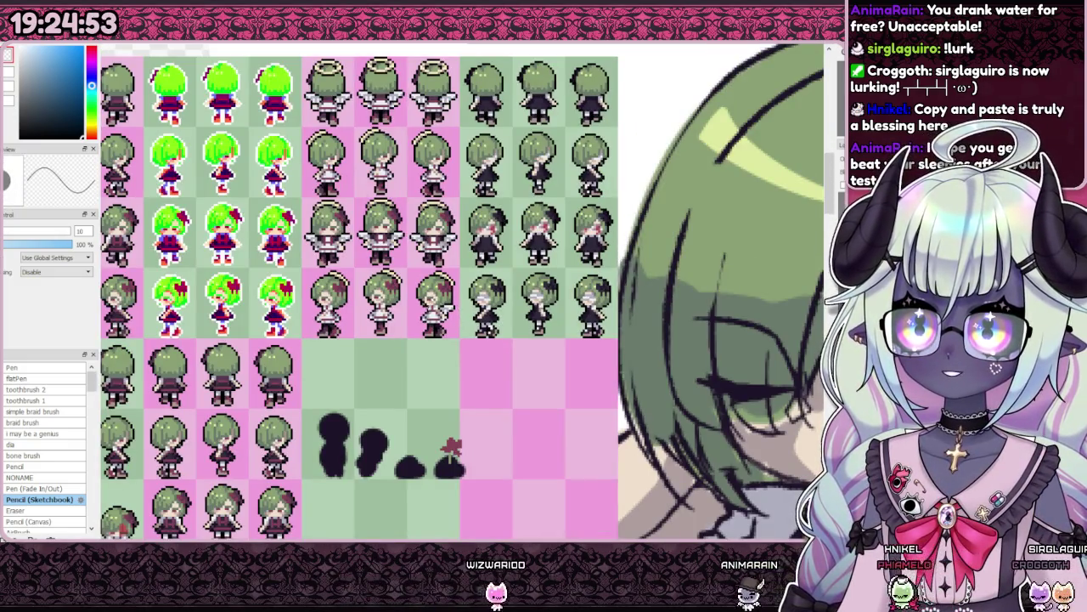
scroll(429, 280, "down", 2)
scroll(429, 280, "up", 4)
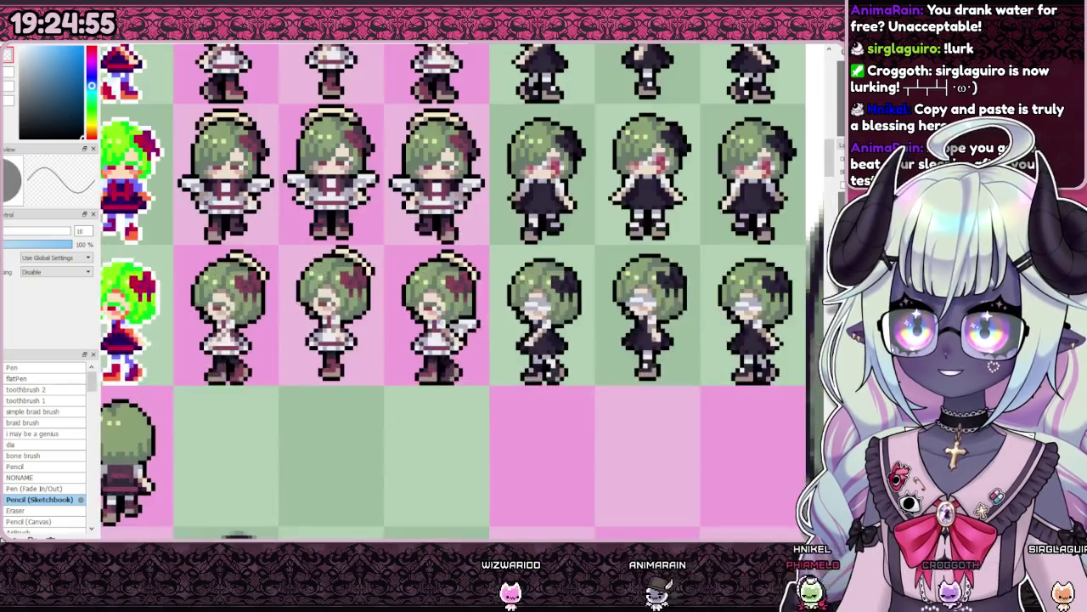
scroll(429, 281, "down", 2)
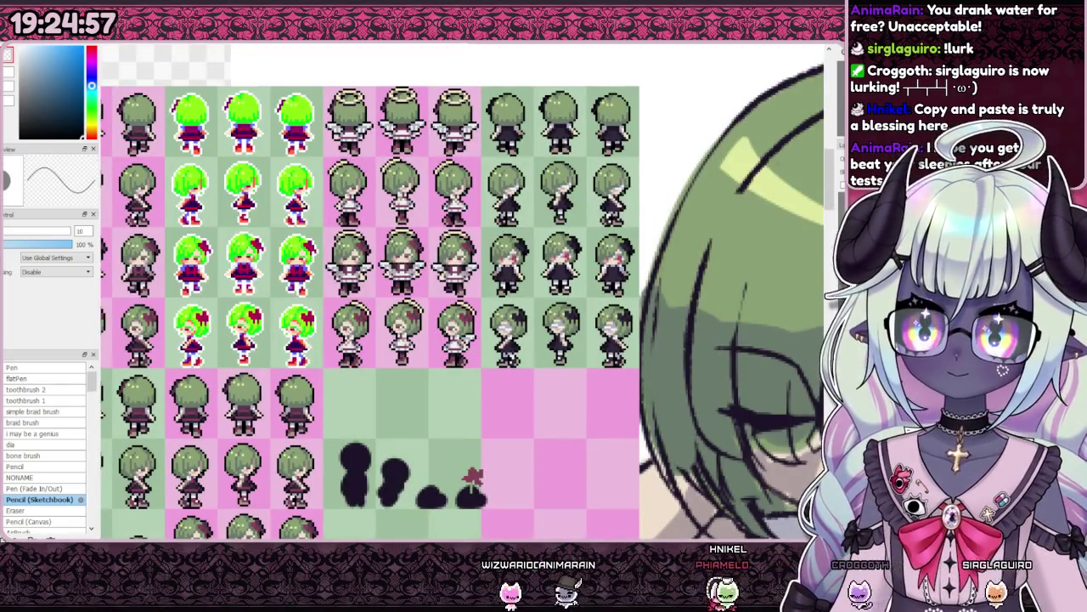
scroll(478, 345, "up", 2)
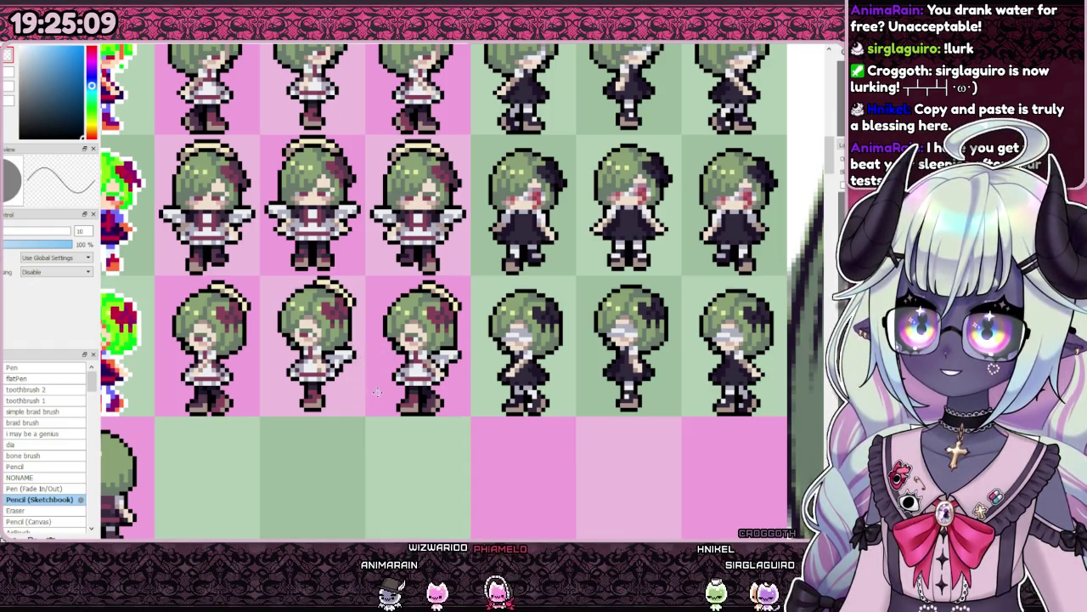
scroll(321, 381, "up", 2)
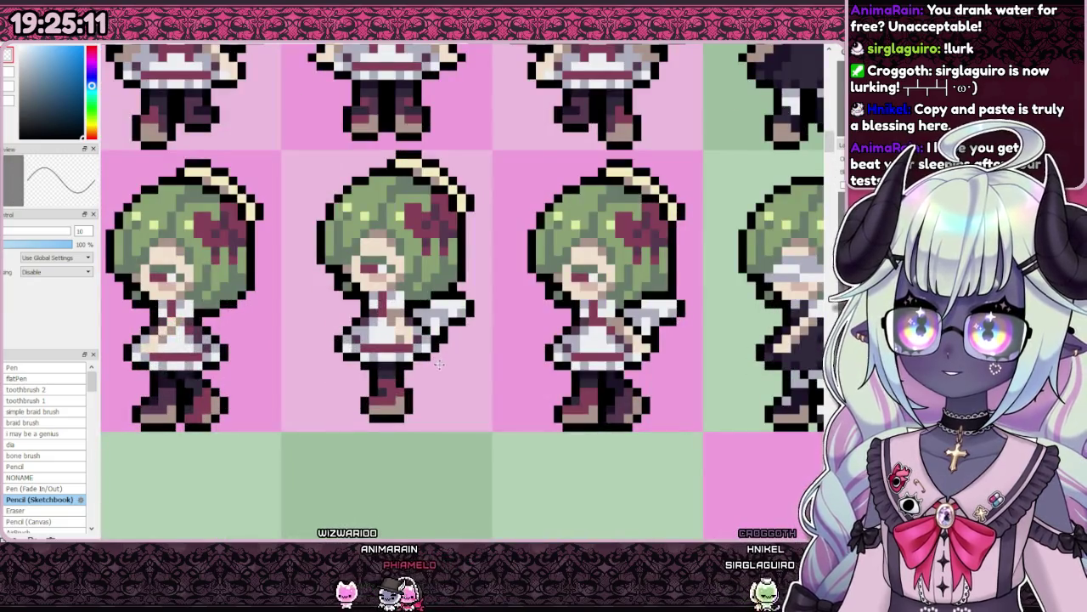
key("ctrl+z")
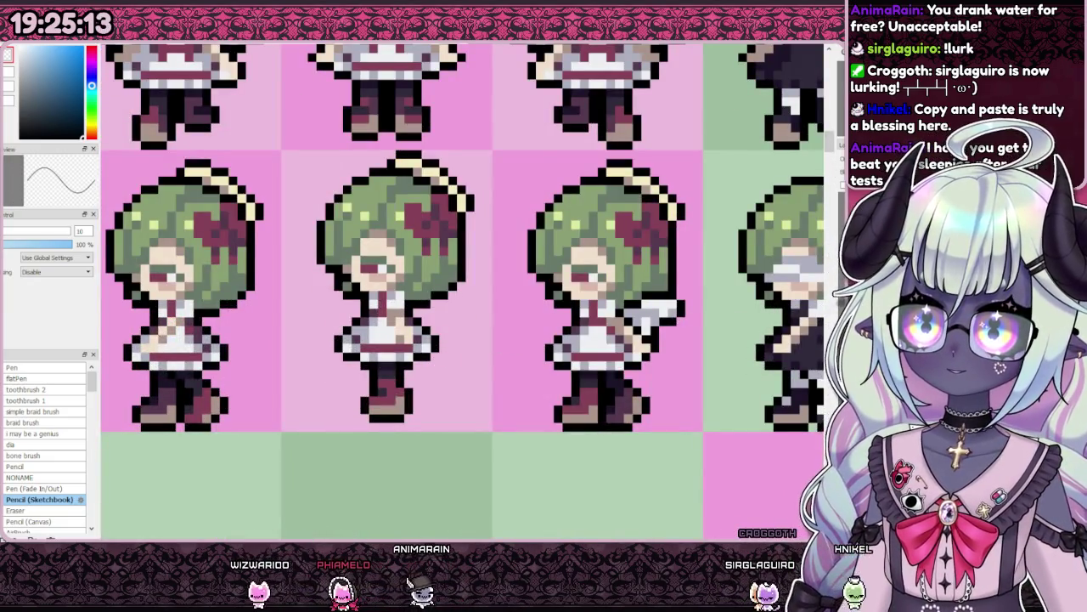
key("ctrl+y")
- Place pale wing pieces on the middle angel sprite's left side, shifted further left
scroll(522, 381, "down", 2)
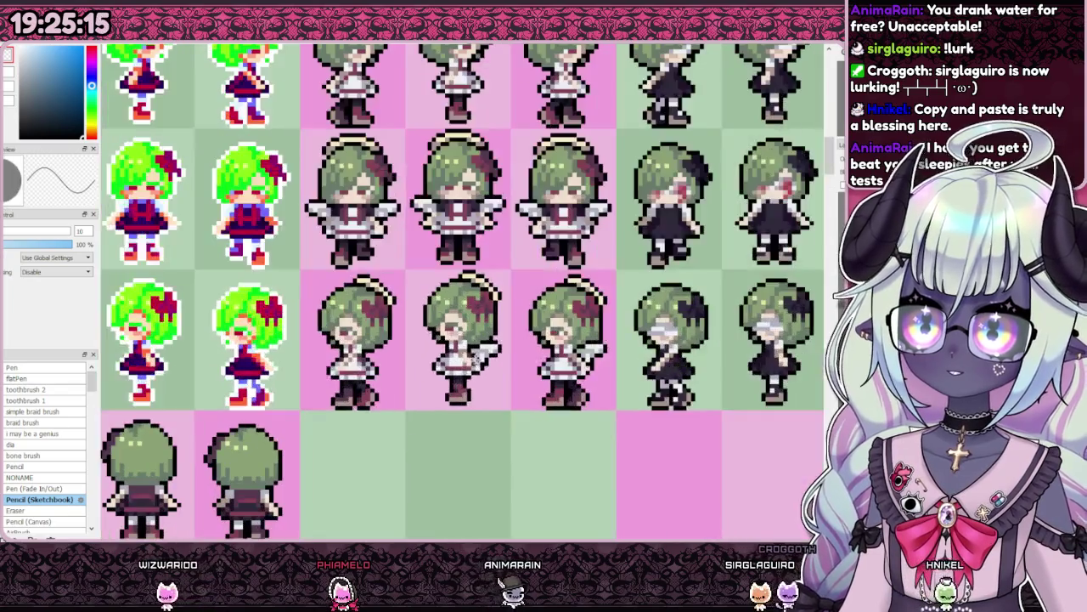
left_click_drag(633, 387, 528, 396)
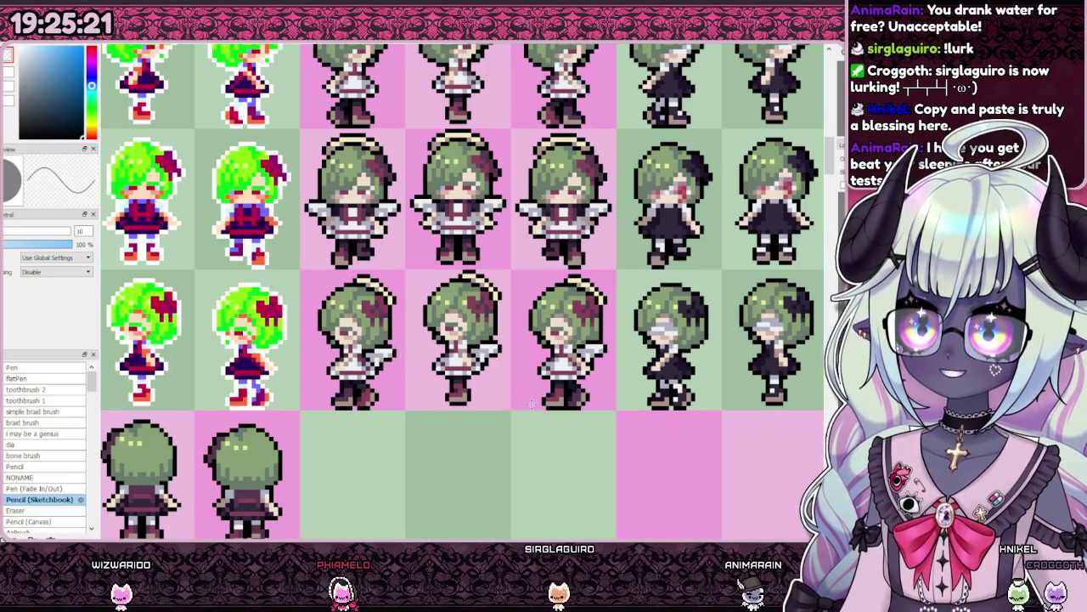
scroll(537, 348, "up", 5)
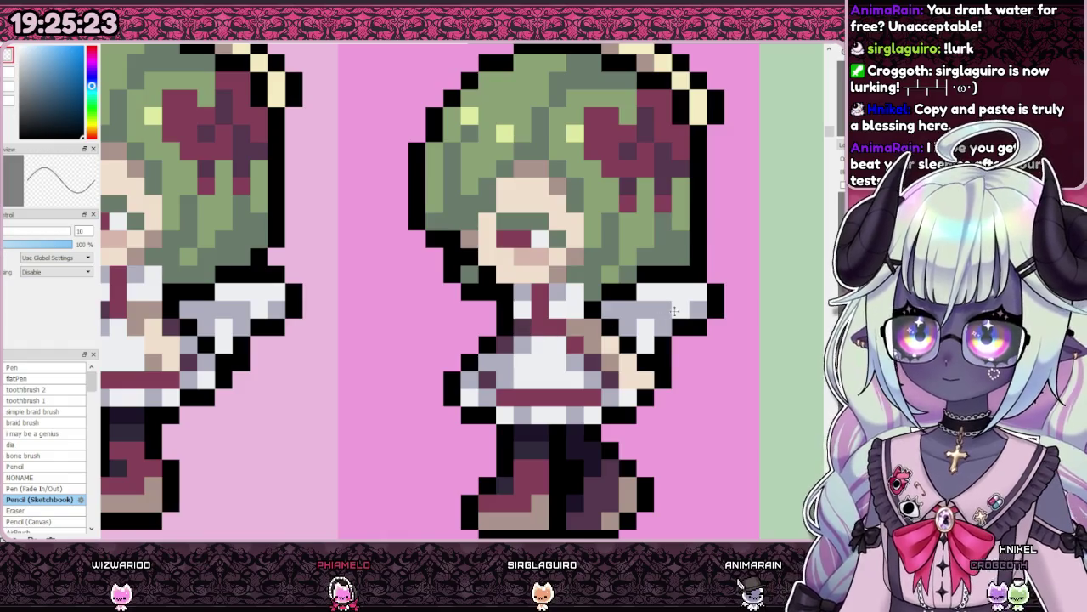
mouse_move(680, 351)
left_mouse_down()
mouse_move(701, 356)
mouse_move(459, 347)
left_mouse_up()
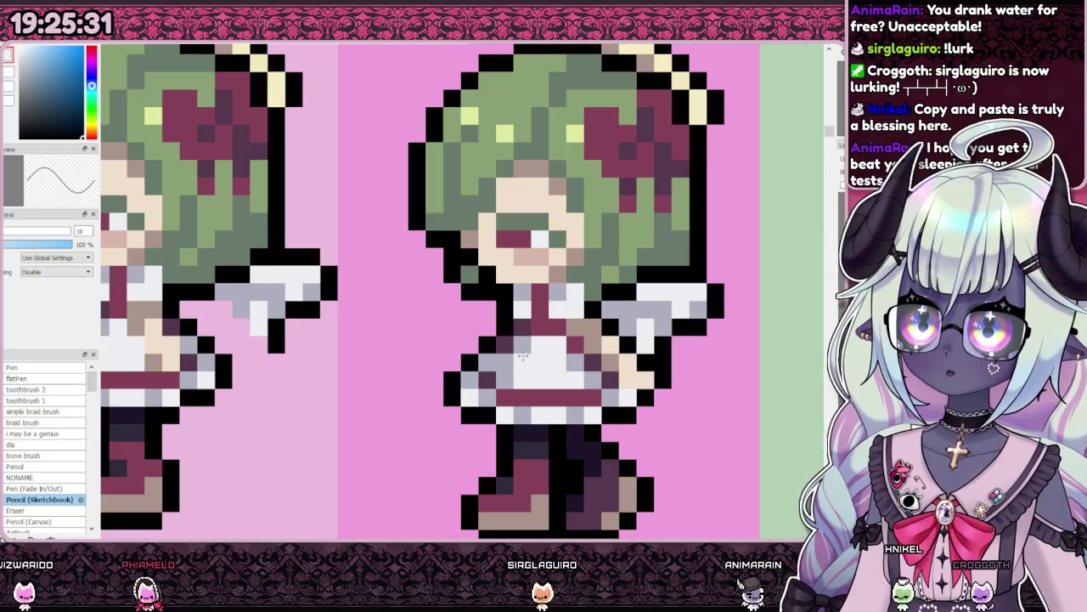
scroll(509, 351, "down", 1)
scroll(514, 361, "down", 1)
scroll(520, 376, "up", 1)
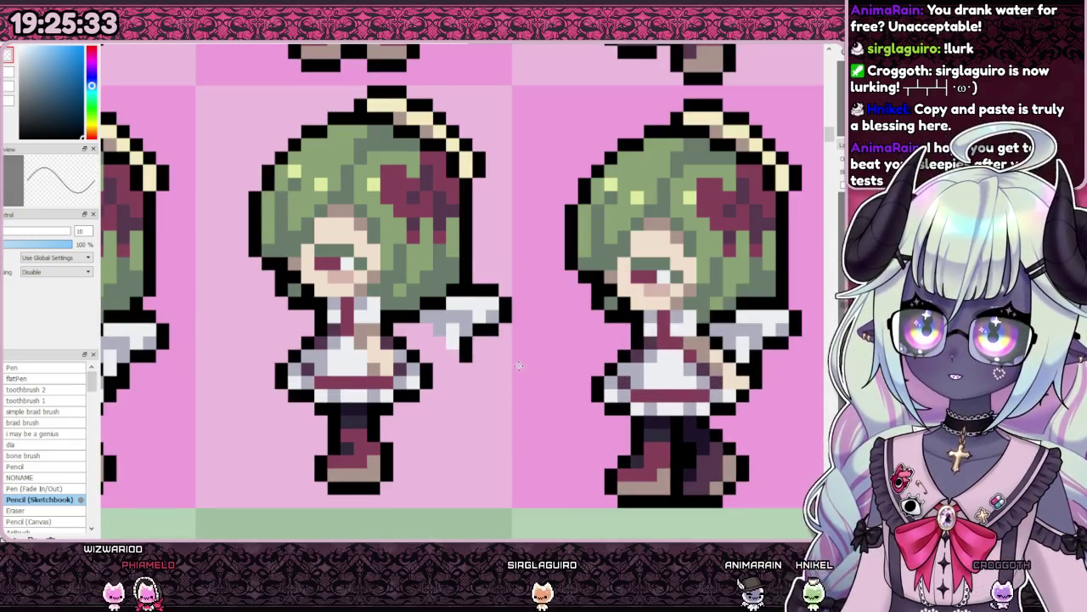
left_click_drag(518, 367, 490, 367)
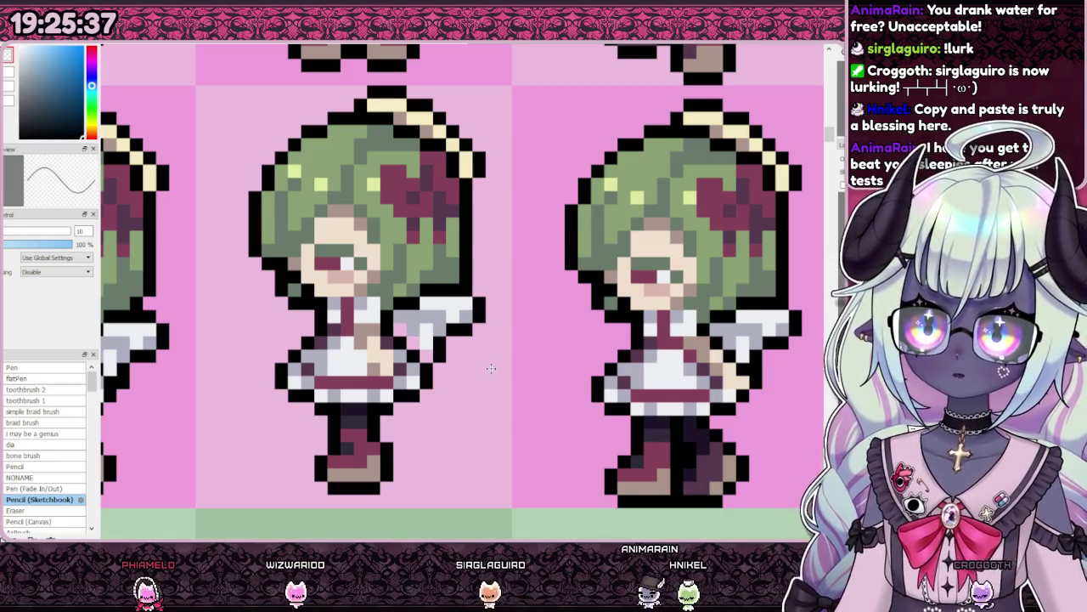
scroll(558, 356, "down", 1)
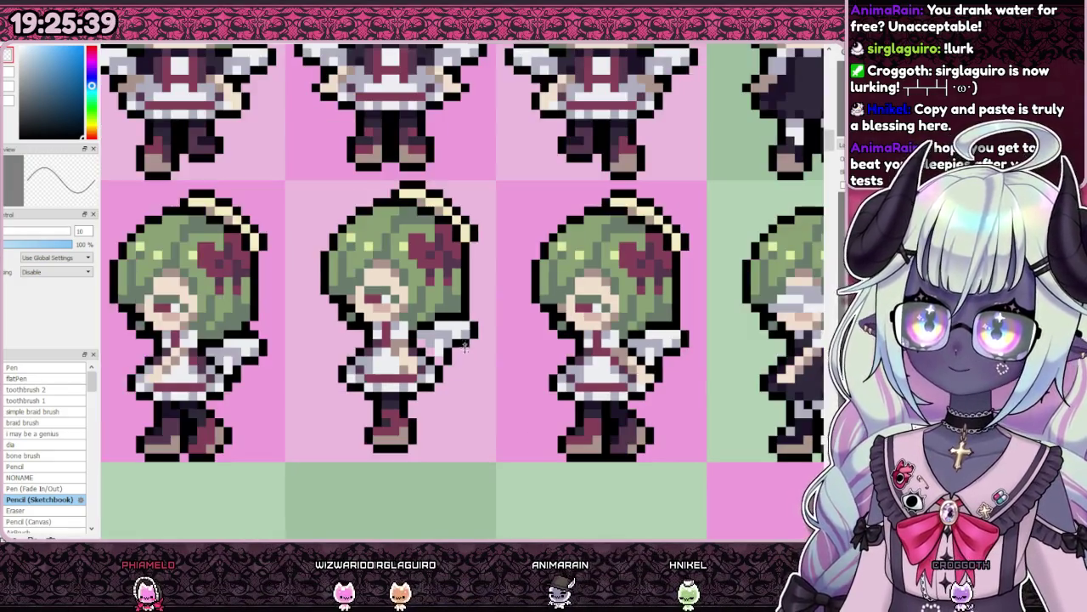
- Sample the pale bluish-grey wing colour from an angel sprite
scroll(523, 384, "down", 1)
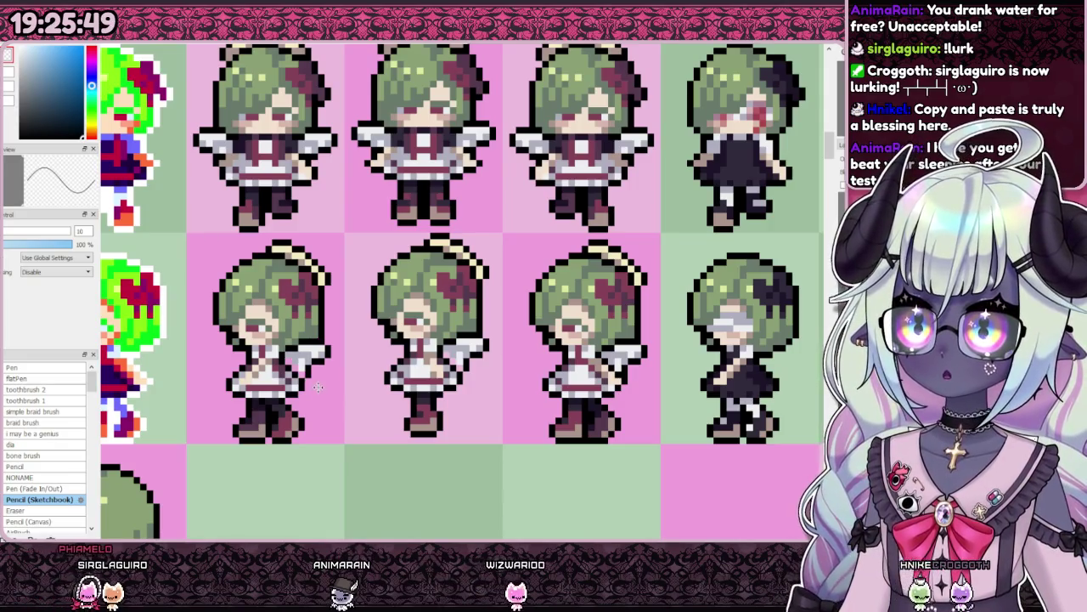
scroll(369, 402, "down", 2)
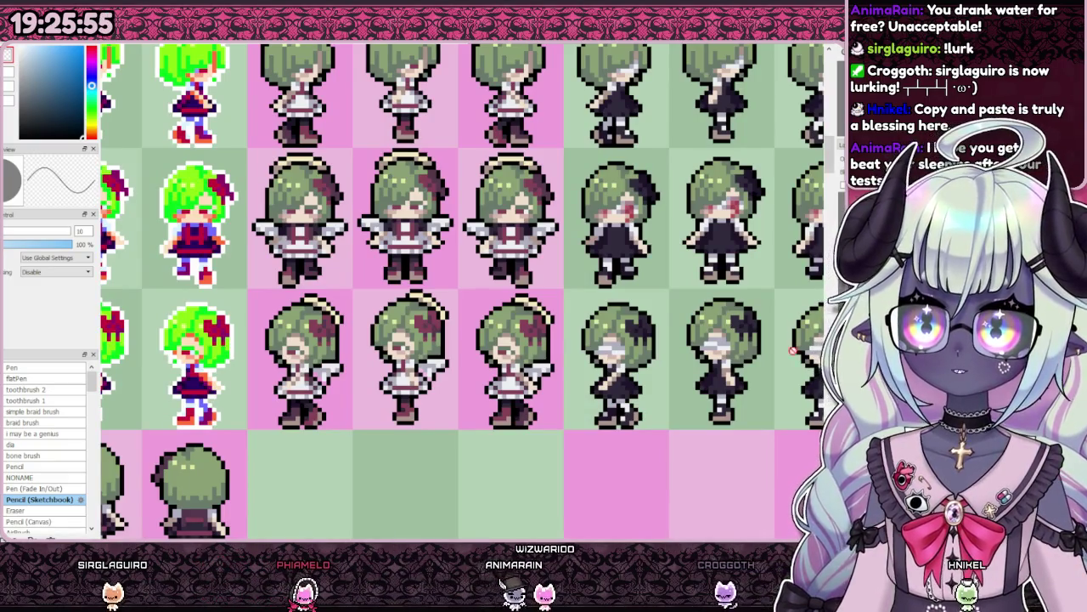
scroll(142, 240, "down", 2)
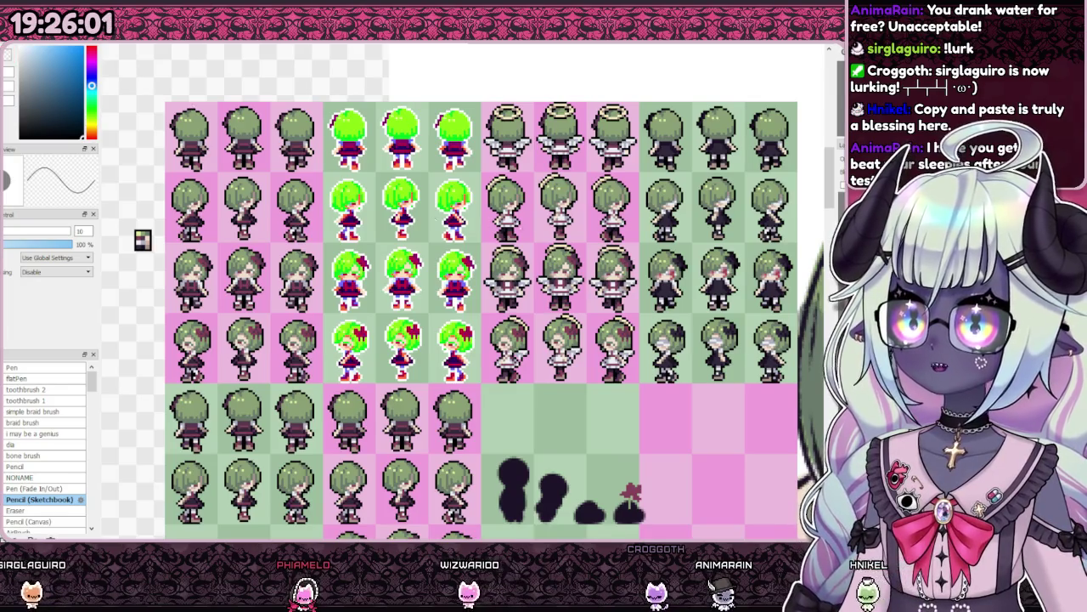
scroll(558, 149, "up", 2)
scroll(558, 149, "up", 4)
scroll(558, 149, "down", 3)
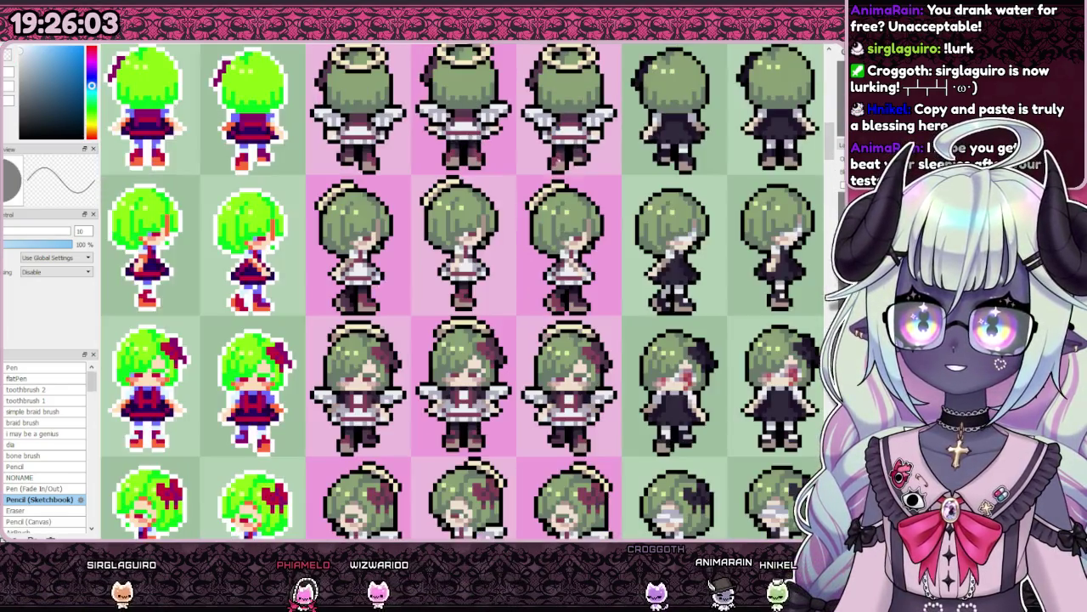
scroll(558, 149, "down", 1)
scroll(558, 148, "up", 1)
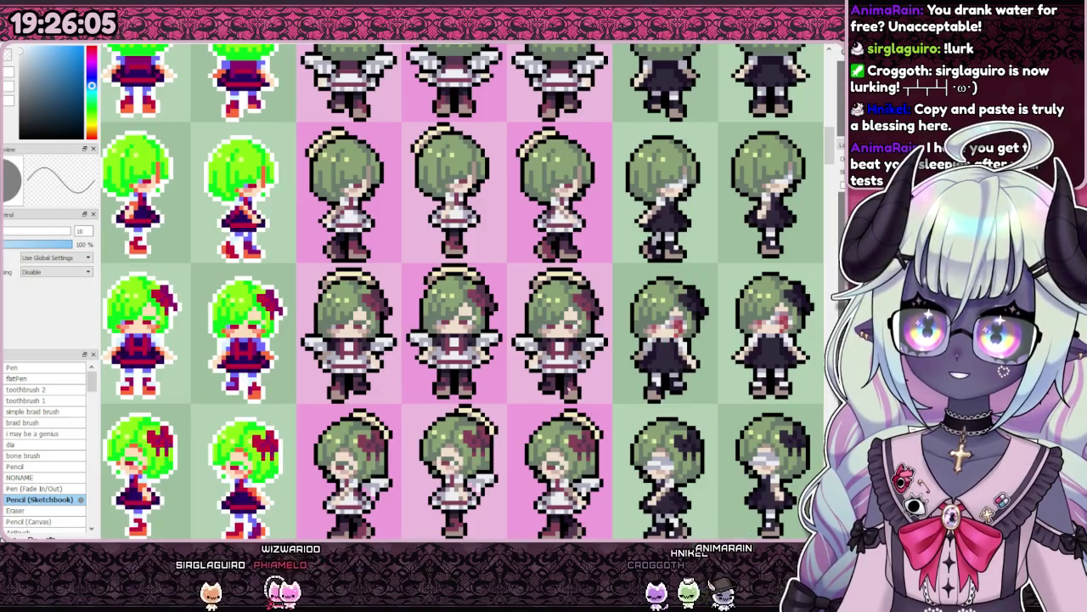
scroll(522, 470, "up", 2)
scroll(525, 470, "up", 2)
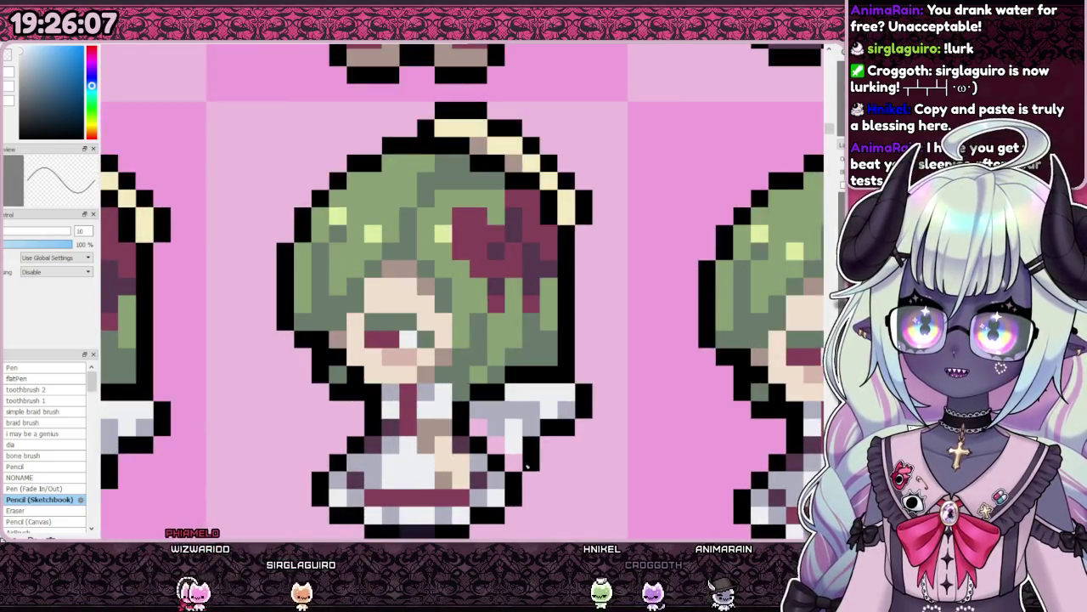
scroll(526, 465, "down", 2)
scroll(295, 460, "up", 1)
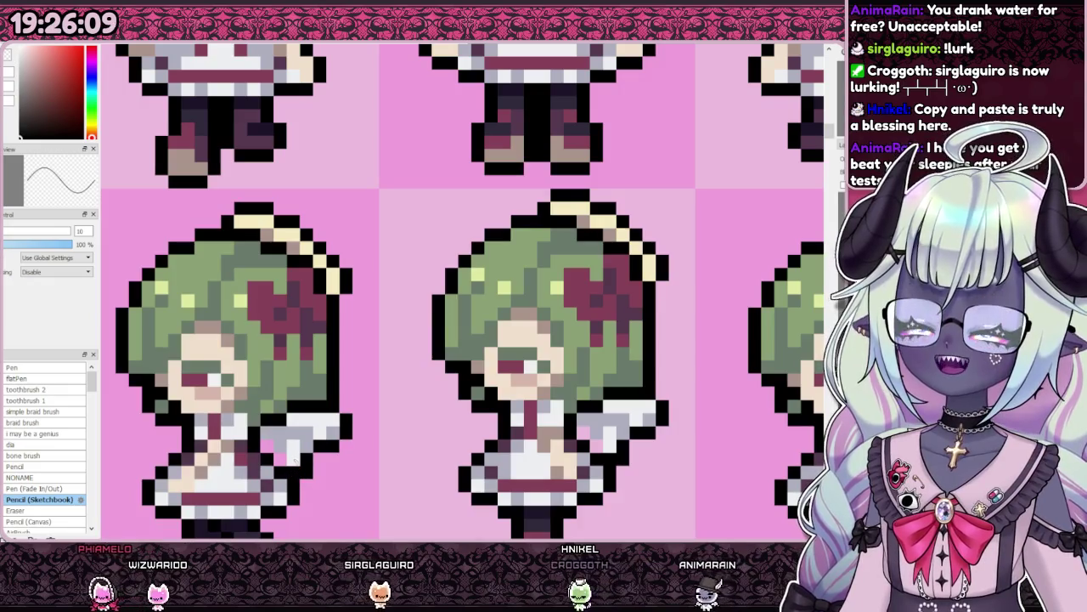
left_click(296, 459, "alt")
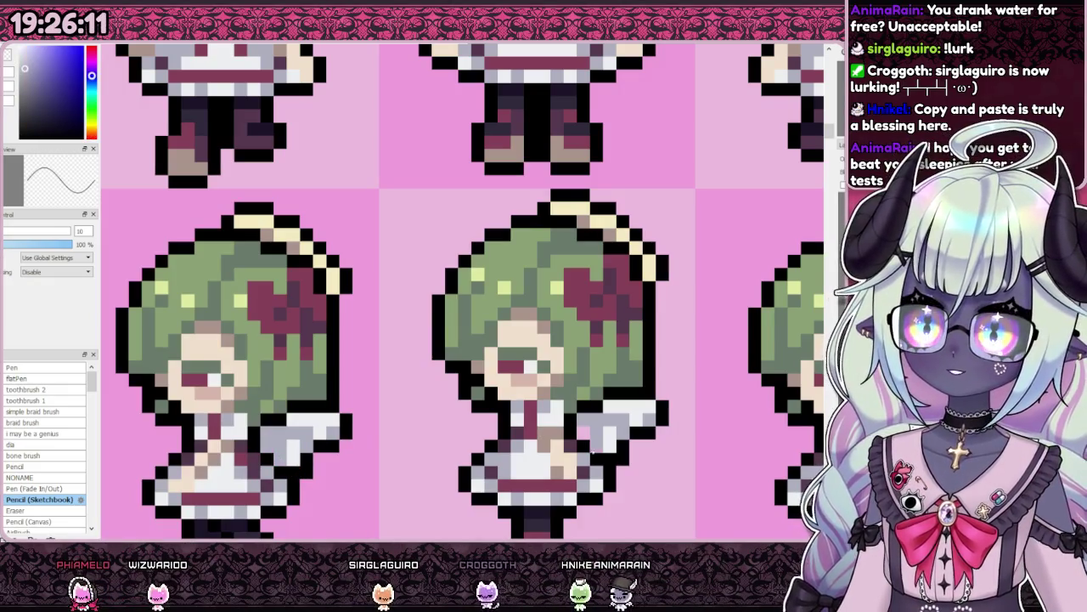
- Paste a copy of the wing pieces and begin transforming them
scroll(562, 477, "down", 2)
scroll(563, 476, "up", 2)
scroll(562, 477, "down", 2)
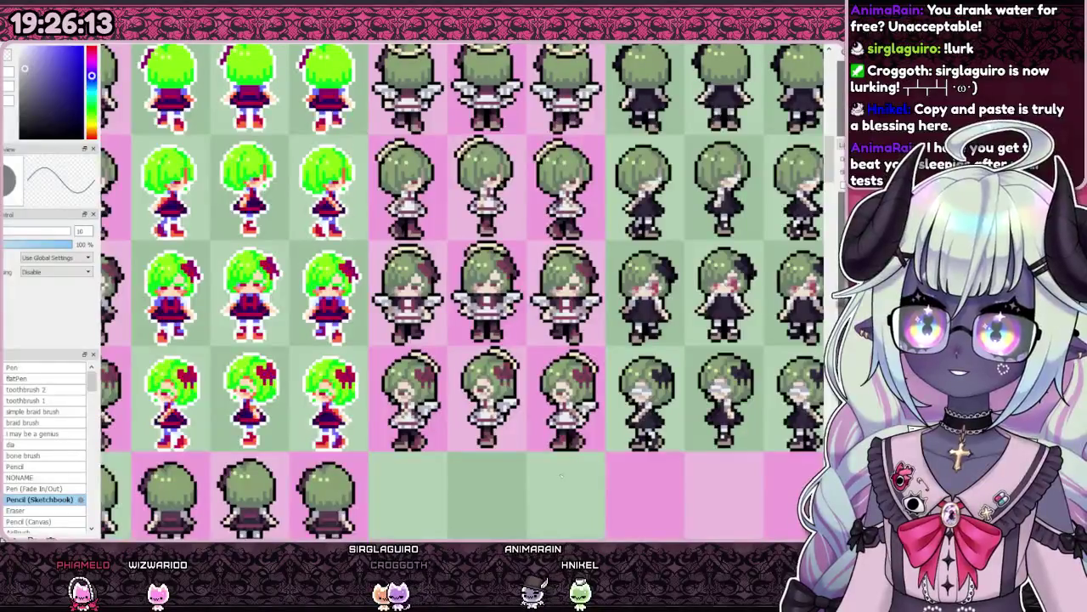
scroll(563, 475, "down", 2)
scroll(563, 475, "up", 2)
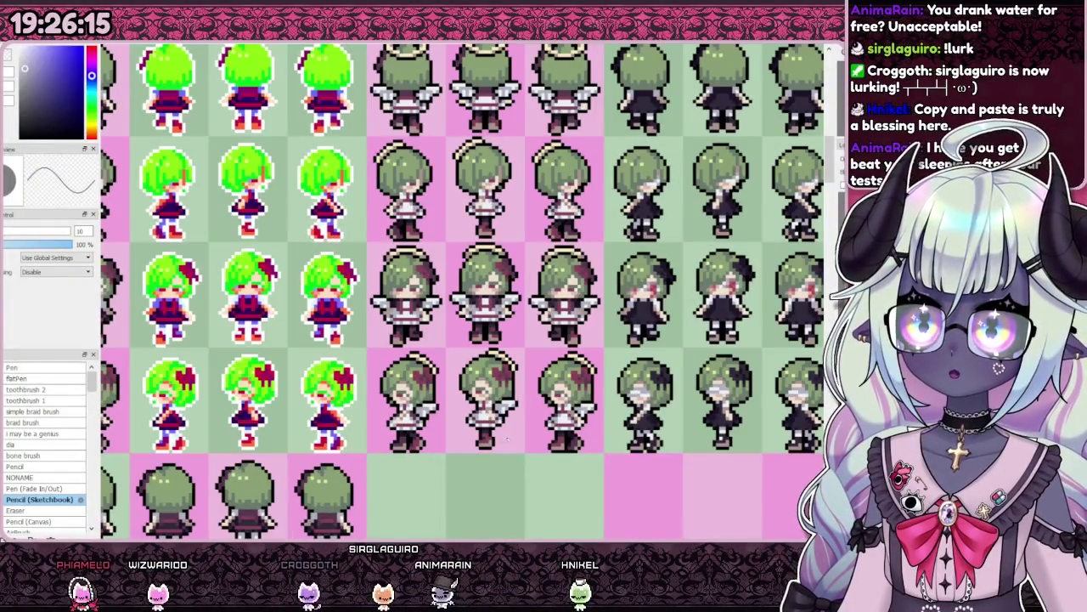
scroll(509, 422, "up", 4)
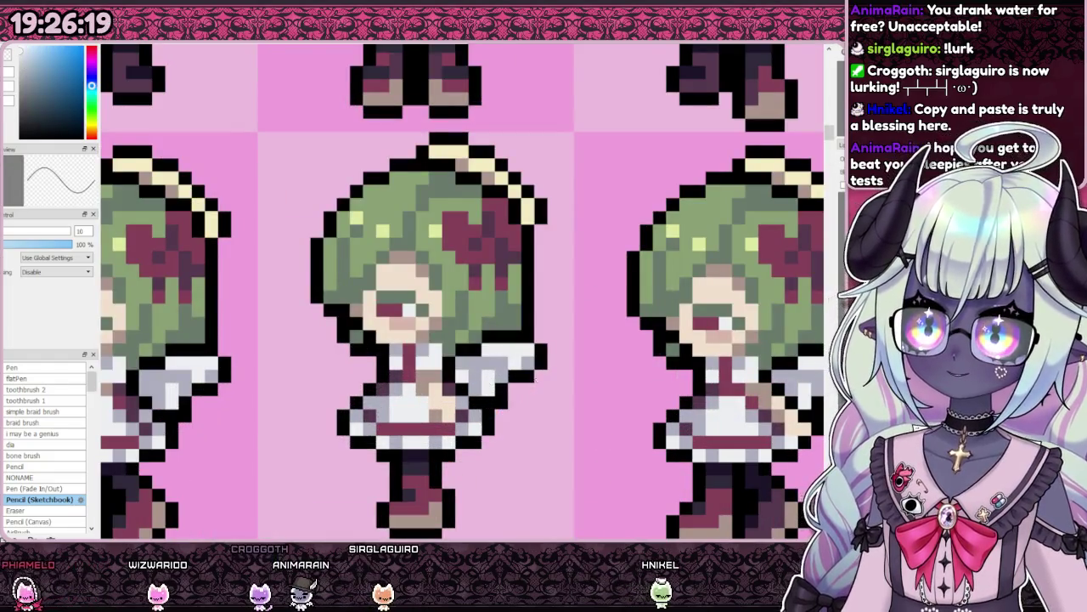
scroll(319, 385, "down", 2)
scroll(318, 385, "up", 2)
scroll(319, 385, "down", 3)
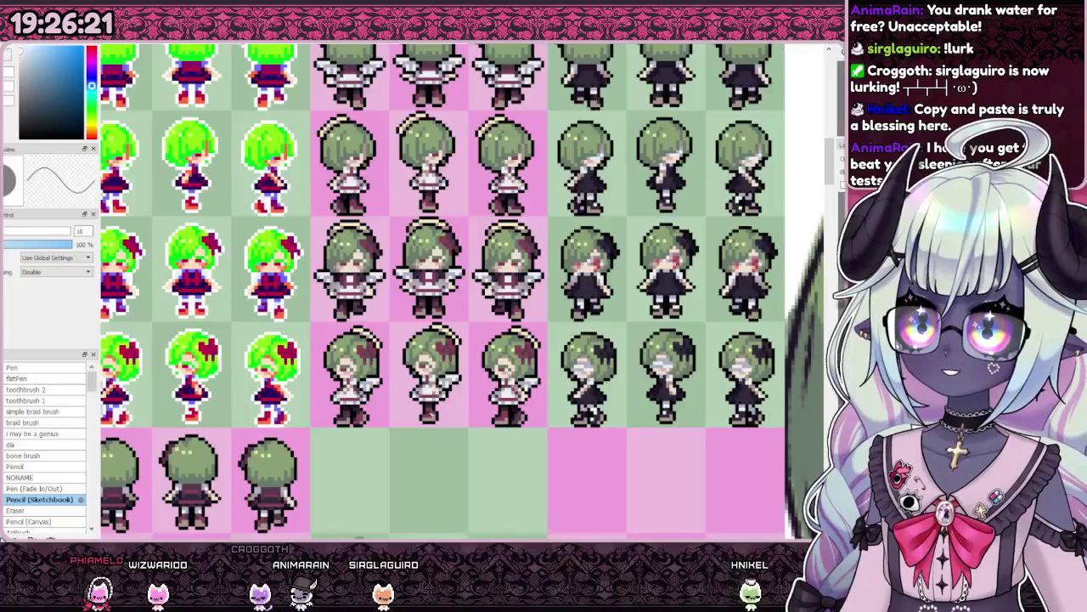
scroll(472, 418, "down", 2)
scroll(559, 418, "up", 3)
scroll(560, 418, "down", 4)
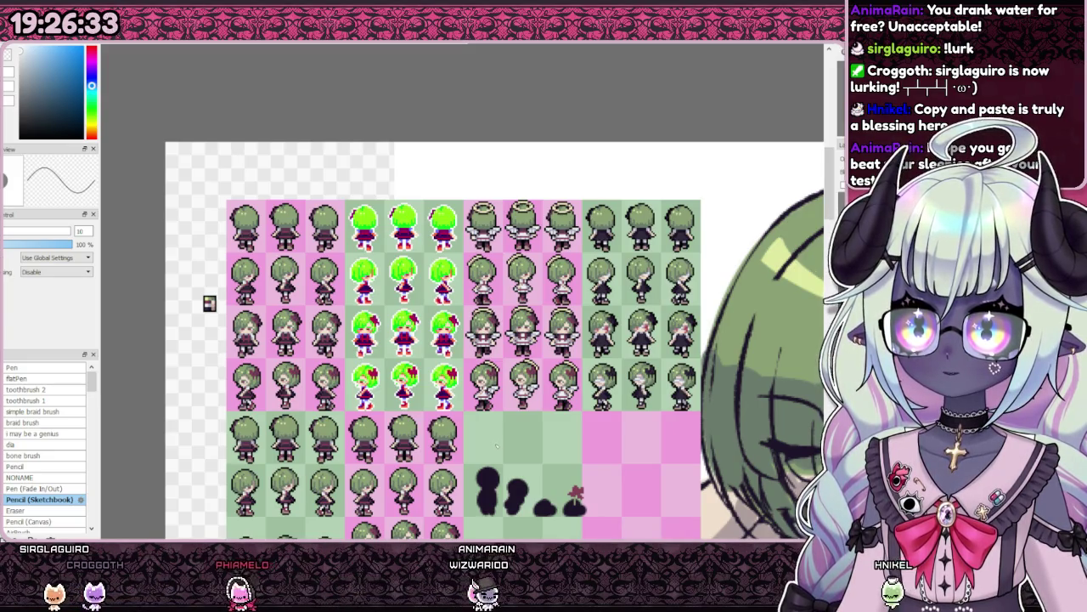
scroll(506, 411, "up", 4)
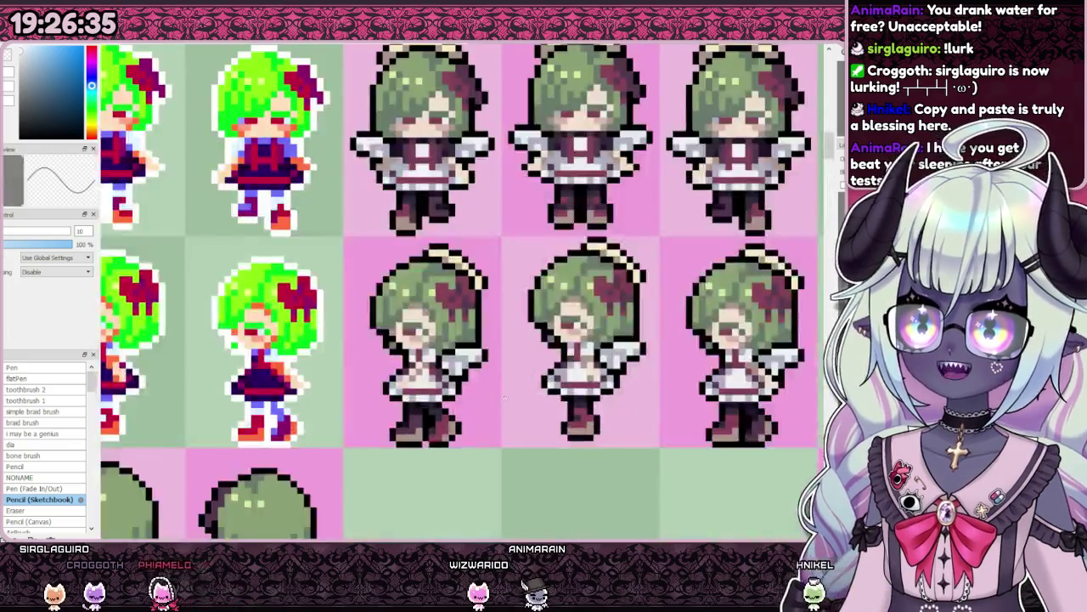
scroll(460, 424, "down", 2)
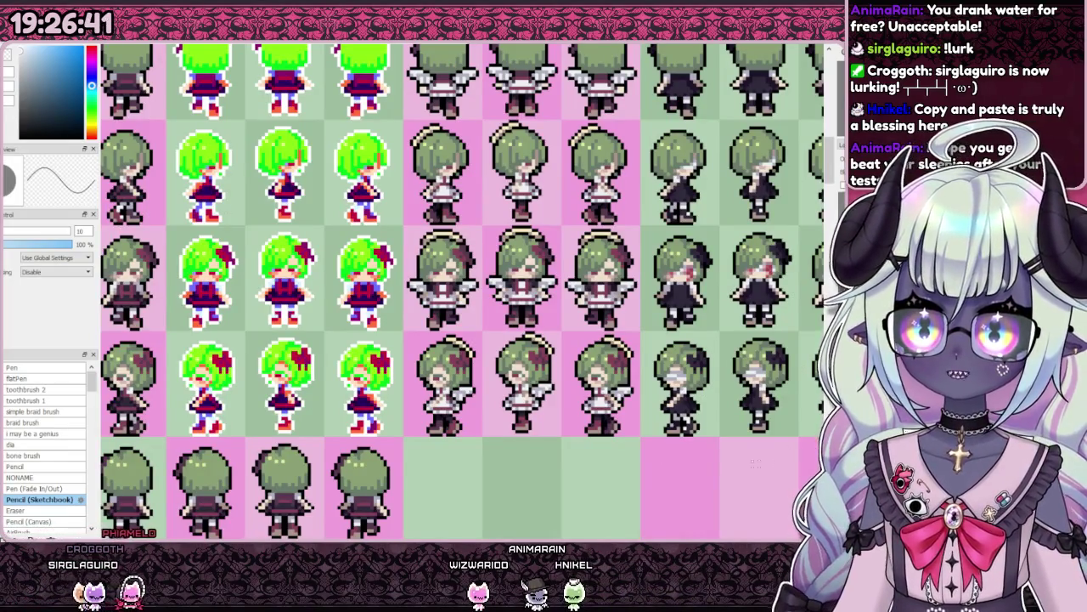
key("ctrl+v")
key("ctrl+t")
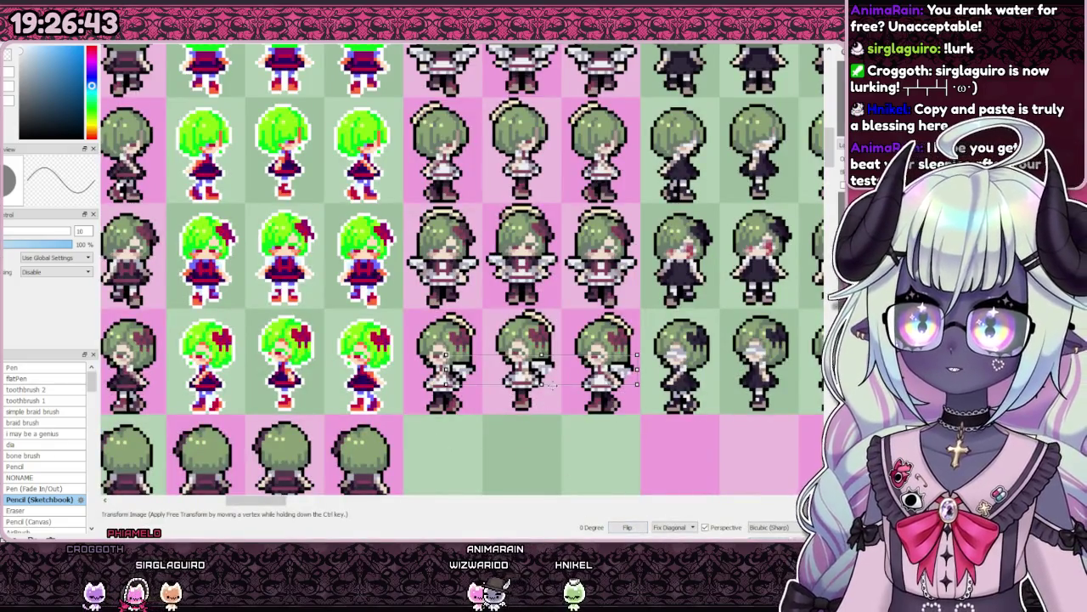
- Nudge the pasted wings slightly left so they sit behind all three side-facing angel sprites
scroll(463, 272, "down", 5)
scroll(462, 271, "up", 2)
scroll(463, 271, "up", 2)
scroll(463, 272, "up", 1)
scroll(534, 345, "up", 3)
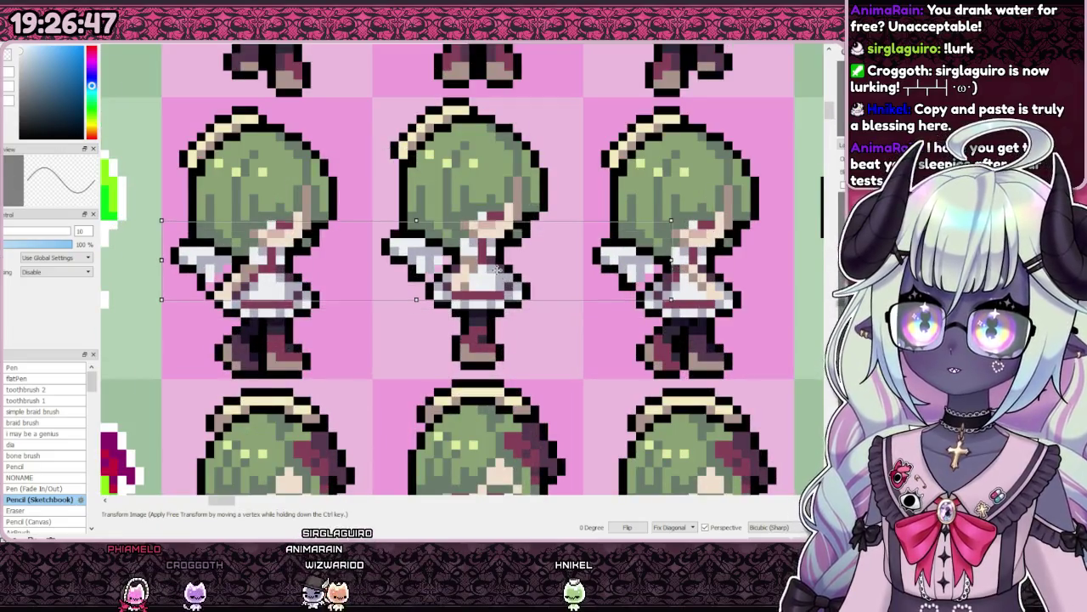
left_click_drag(507, 268, 499, 269)
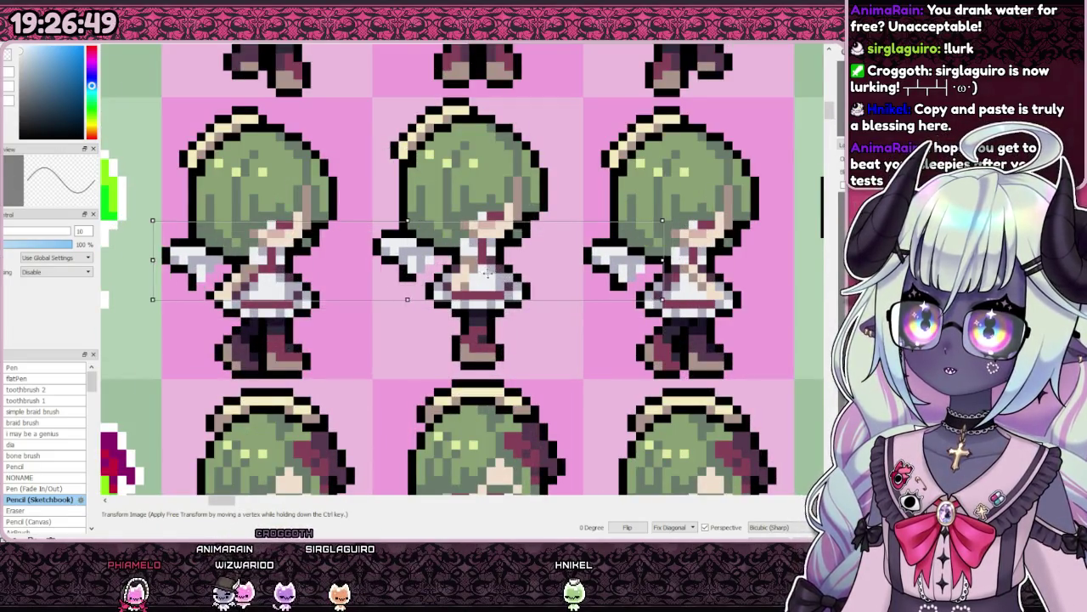
scroll(501, 183, "down", 3)
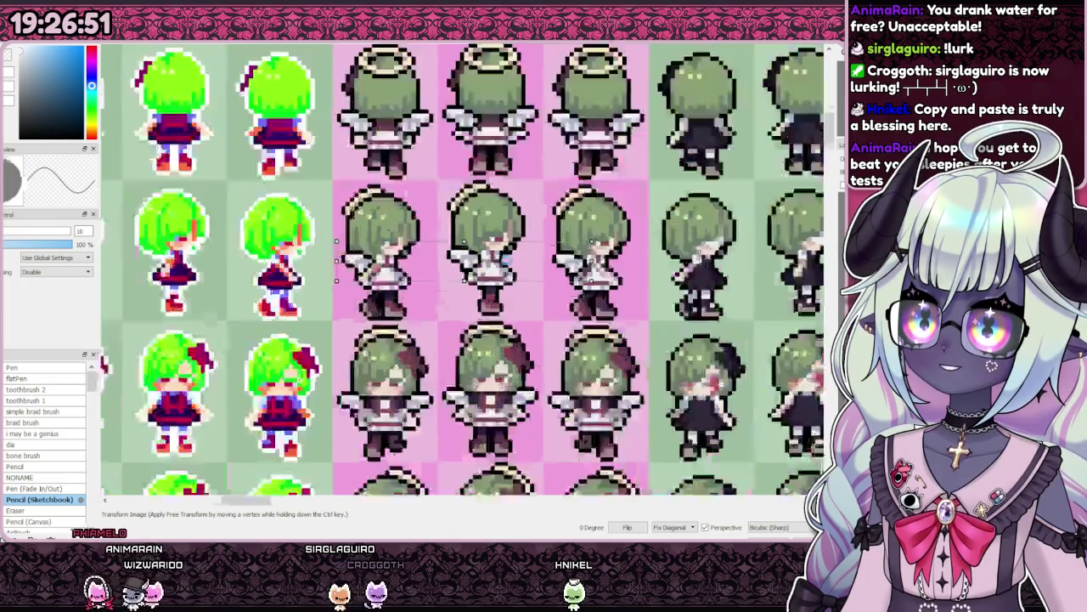
scroll(501, 371, "up", 1)
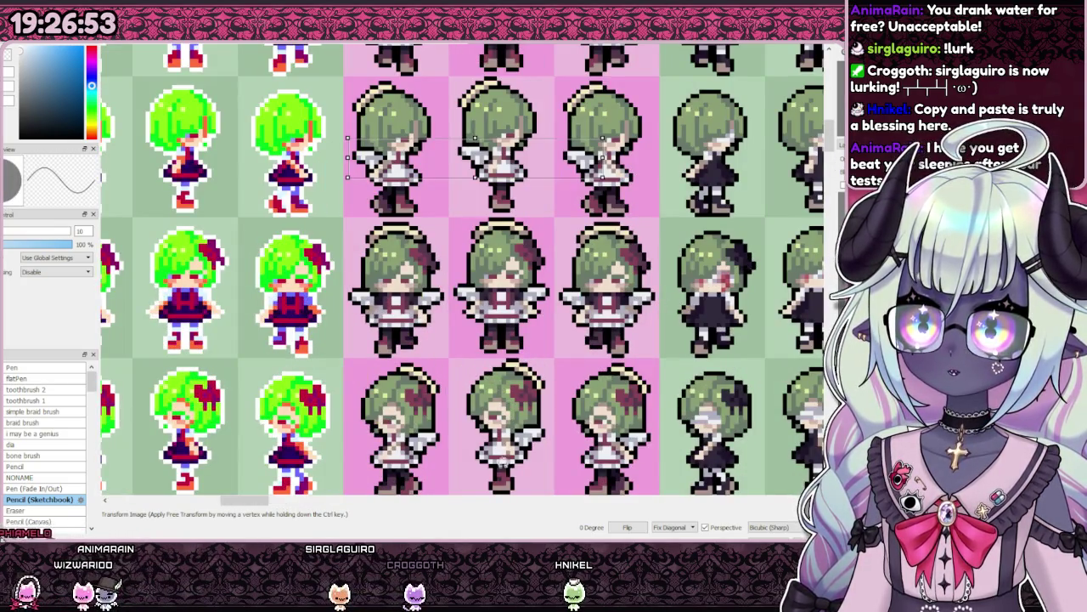
scroll(506, 367, "down", 3)
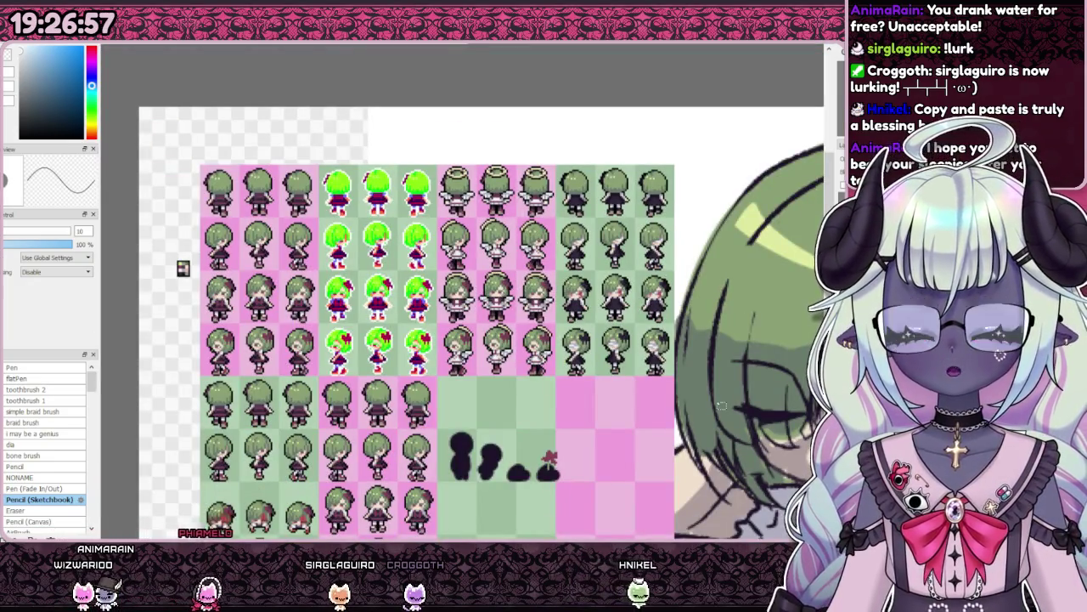
scroll(465, 250, "up", 2)
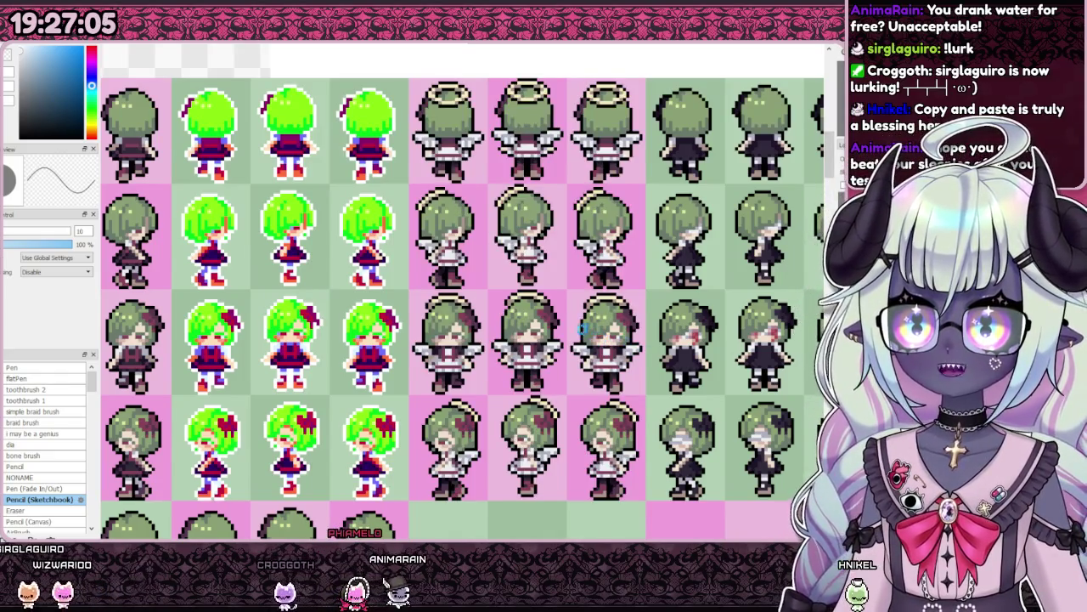
scroll(584, 329, "down", 1)
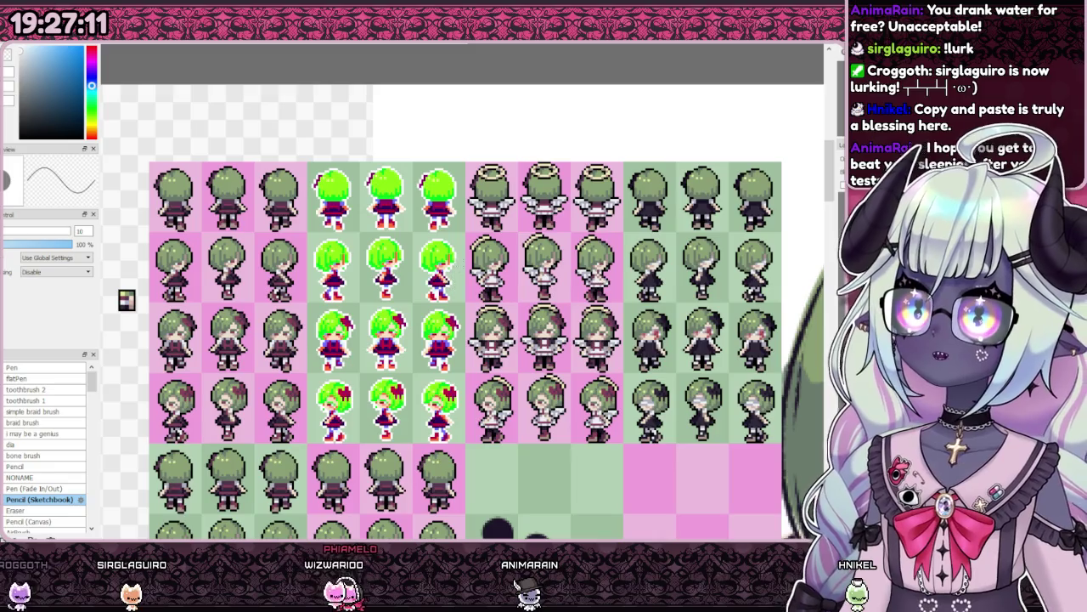
scroll(394, 162, "down", 1)
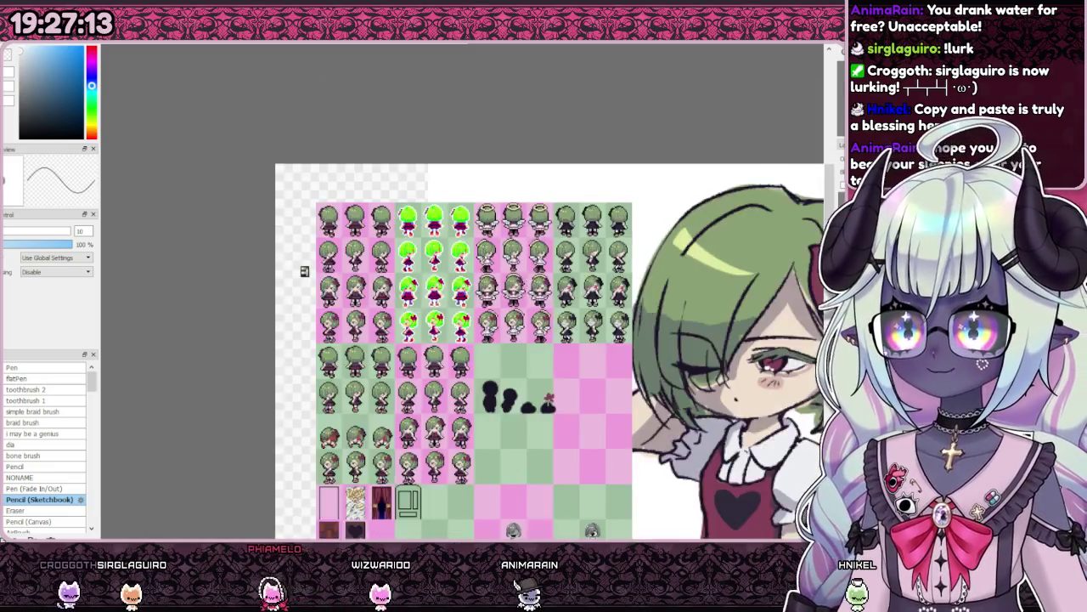
left_click_drag(193, 265, 201, 262)
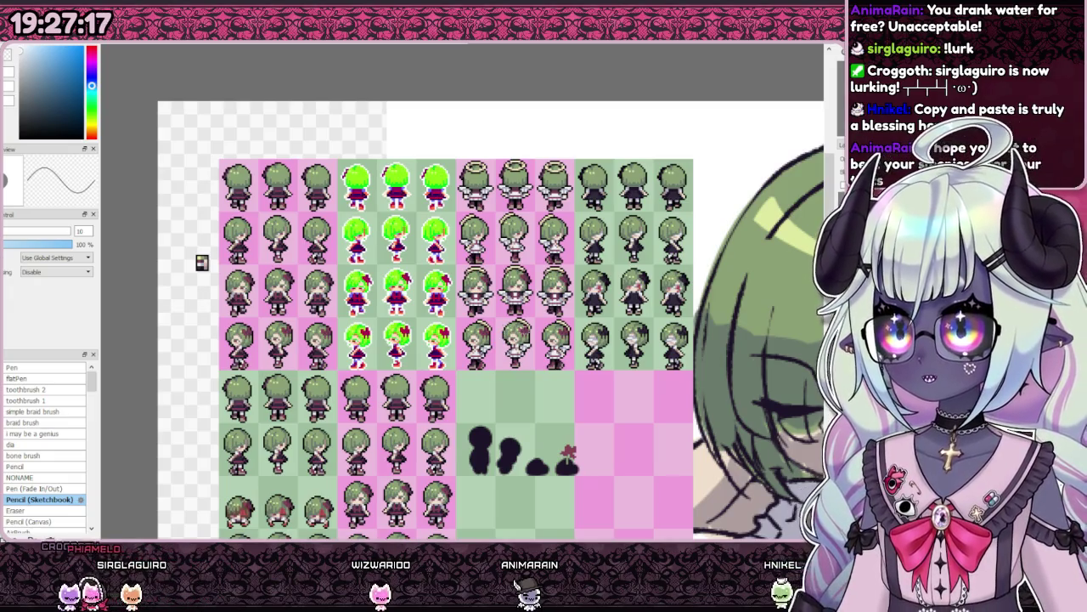
left_click_drag(202, 262, 307, 283)
scroll(307, 283, "down", 1)
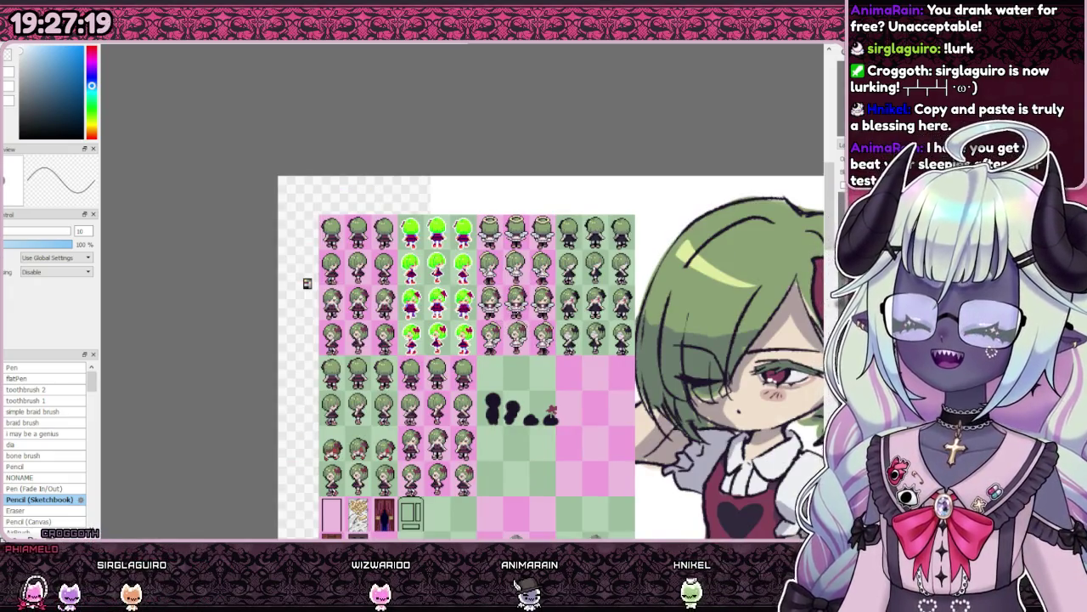
scroll(217, 258, "up", 1)
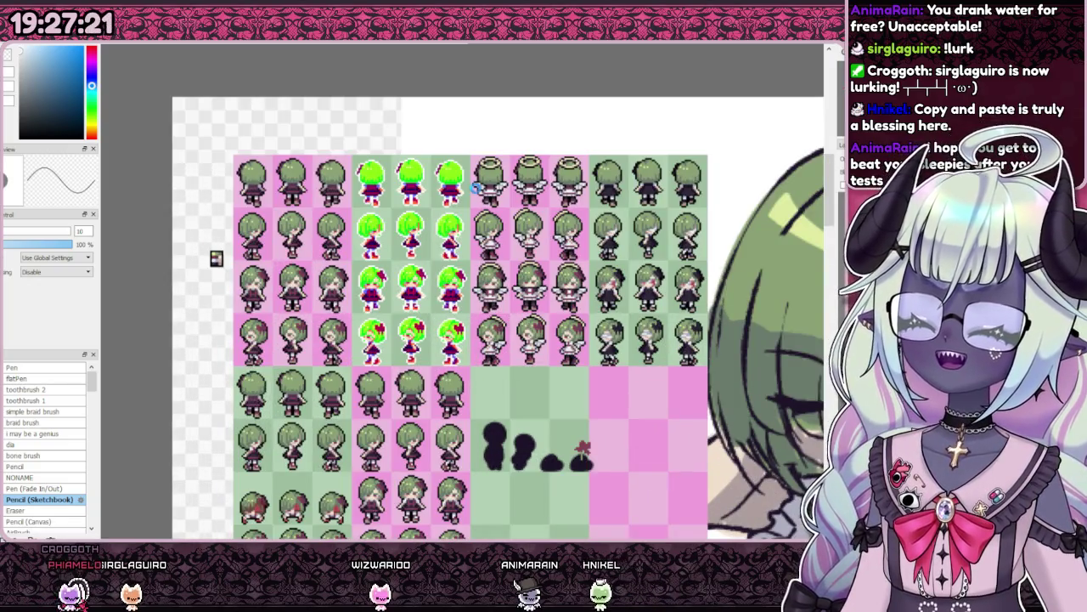
scroll(217, 258, "down", 2)
scroll(269, 185, "up", 1)
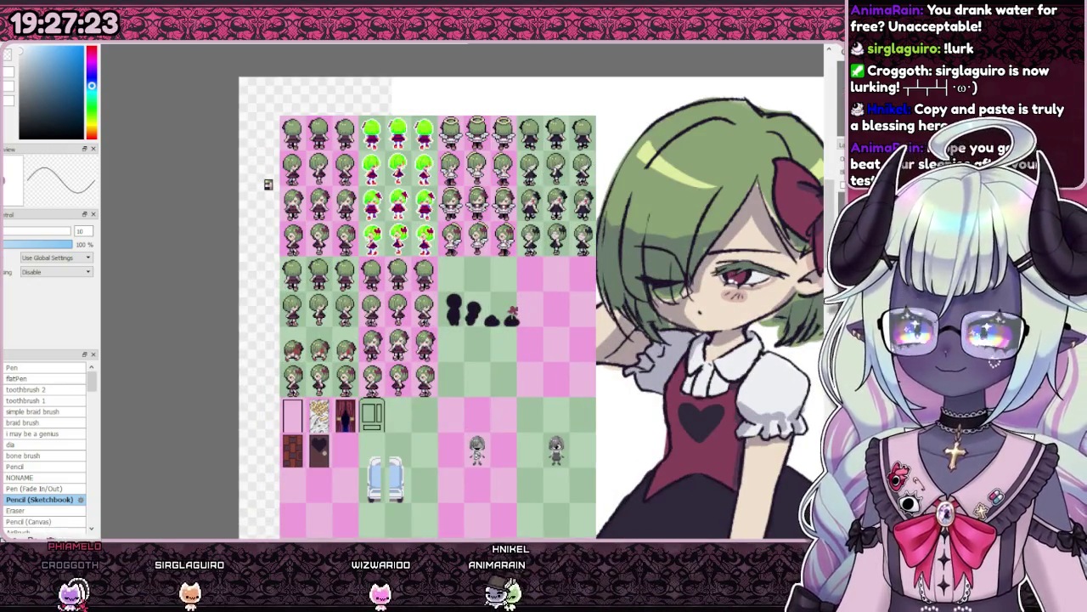